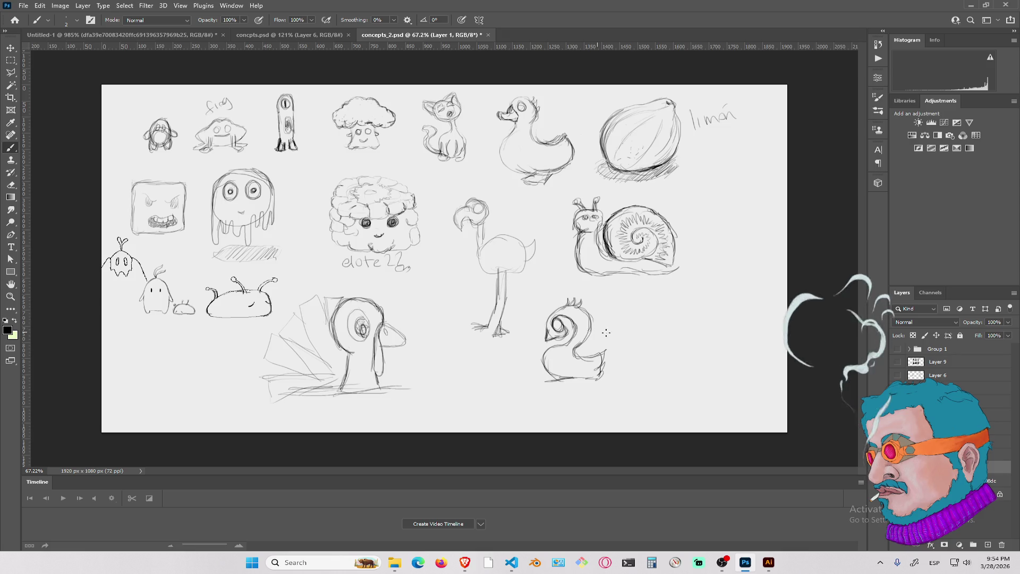
Lengthen the swan's ground line and outline a heart-shaped creature to its right
left_click_drag(572, 380, 616, 381)
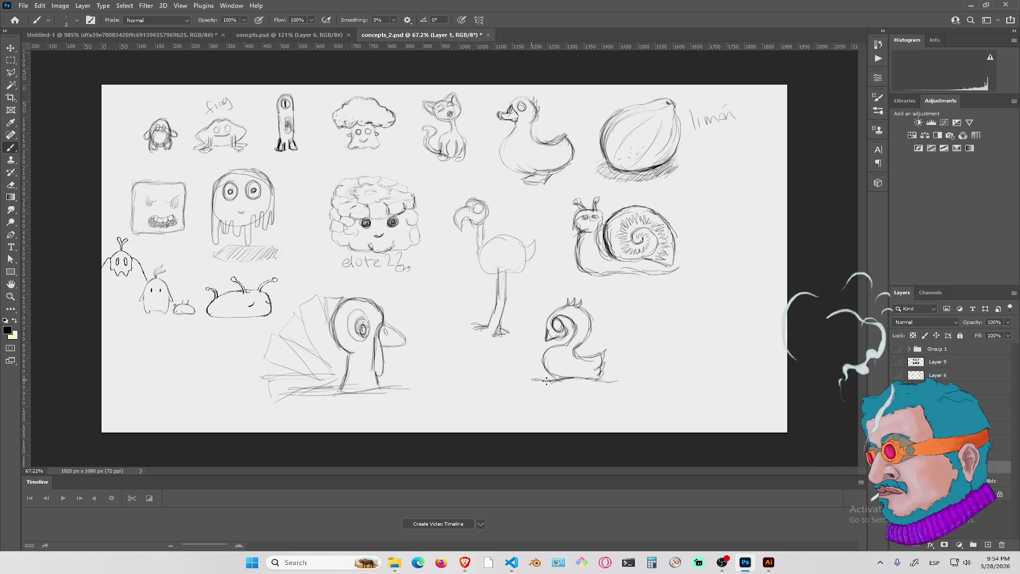
mouse_move(688, 317)
left_mouse_down()
mouse_move(654, 308)
mouse_move(695, 370)
left_mouse_up()
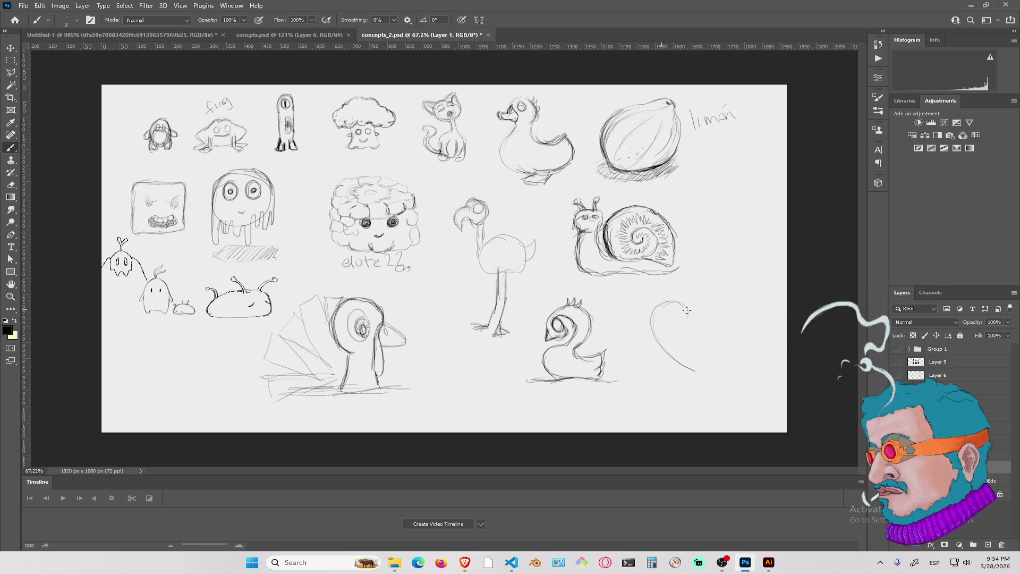
mouse_move(685, 313)
left_mouse_down()
mouse_move(691, 319)
mouse_move(653, 314)
mouse_move(661, 348)
mouse_move(693, 367)
mouse_move(718, 348)
mouse_move(706, 303)
mouse_move(728, 322)
mouse_move(700, 305)
mouse_move(726, 318)
mouse_move(699, 366)
mouse_move(693, 314)
mouse_move(690, 332)
mouse_move(669, 325)
mouse_move(684, 337)
mouse_move(717, 327)
mouse_move(680, 357)
mouse_move(701, 352)
mouse_move(693, 365)
left_mouse_up()
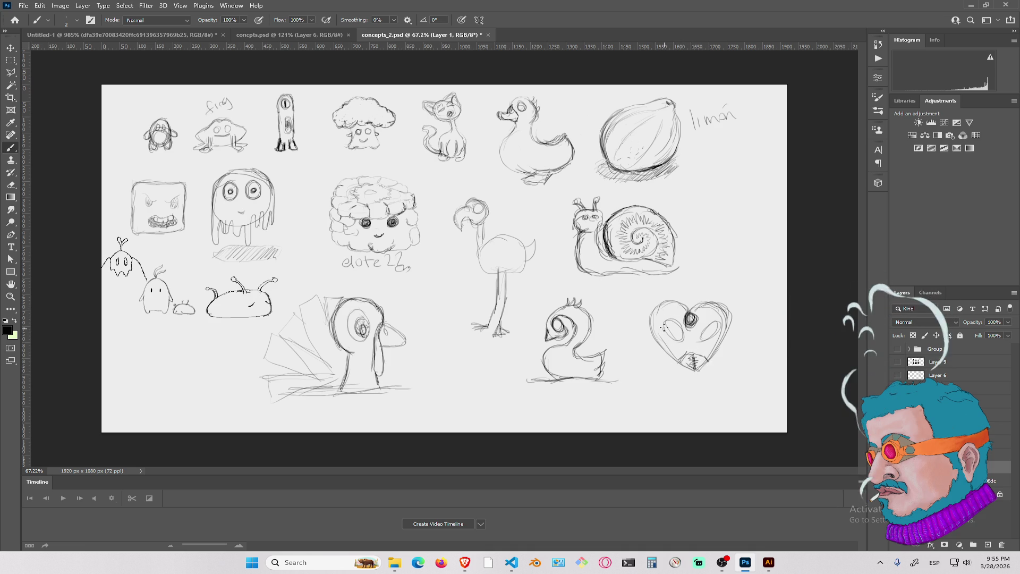
Shade the heart creature's two eyes, then erase the whole heart sketch
left_click_drag(671, 318, 678, 328)
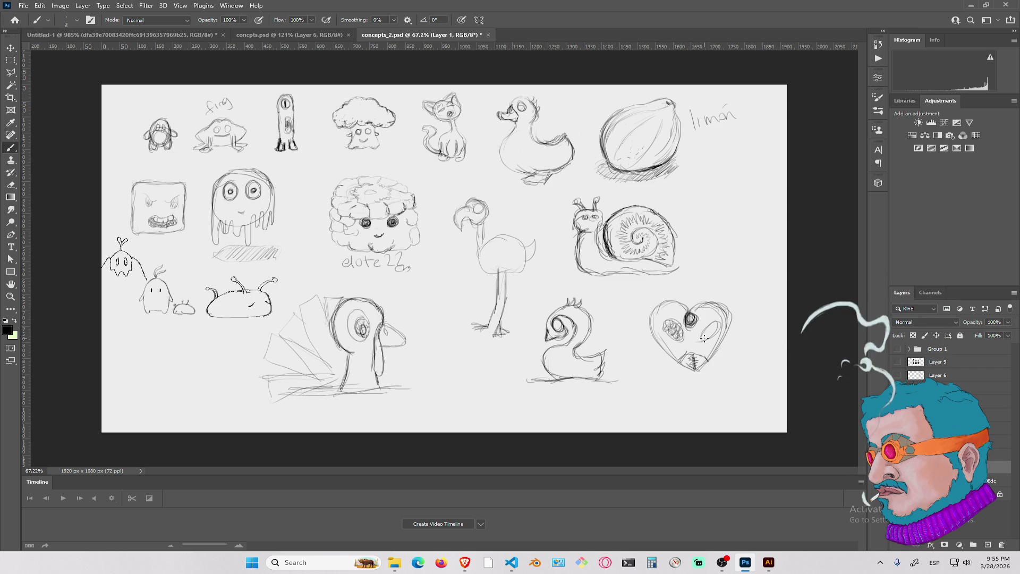
left_click_drag(701, 335, 715, 328)
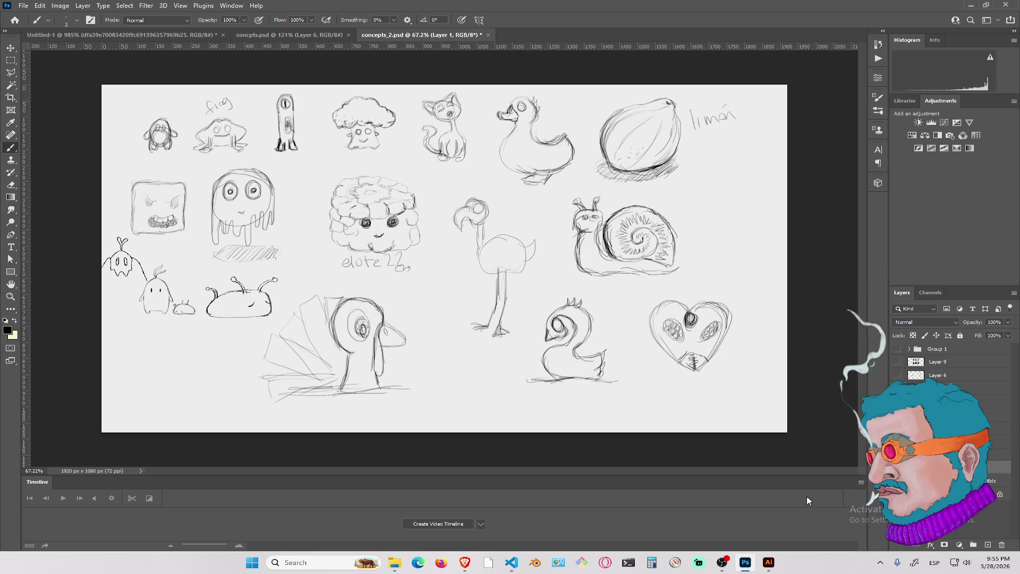
mouse_move(658, 329)
left_mouse_down()
mouse_move(685, 298)
mouse_move(733, 303)
left_mouse_up()
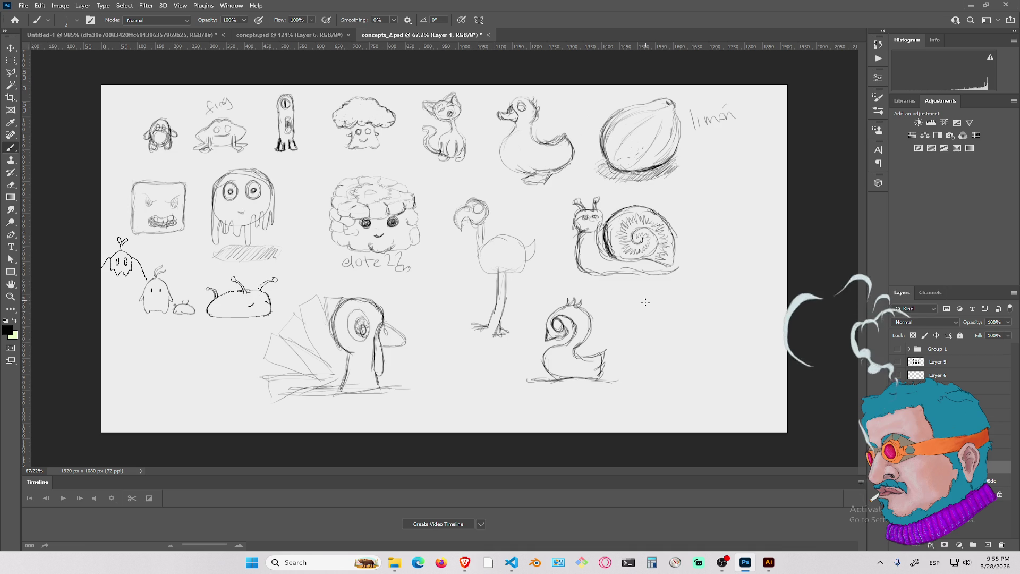
Draw the fish's round eye with a dark pupil and its head and body outline
mouse_move(667, 318)
left_mouse_down()
mouse_move(666, 353)
mouse_move(661, 317)
mouse_move(670, 332)
mouse_move(662, 337)
mouse_move(670, 332)
mouse_move(660, 336)
left_mouse_up()
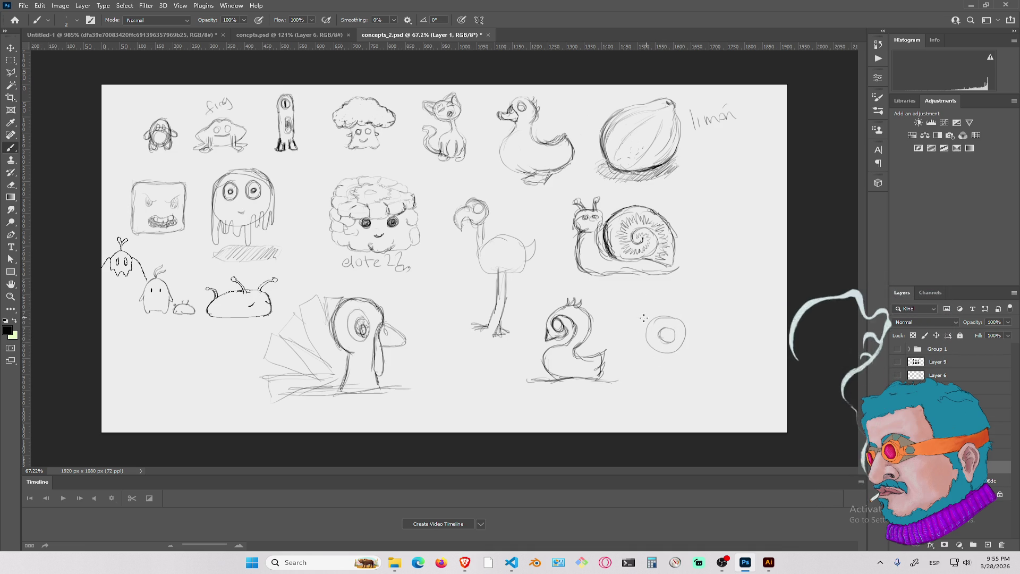
mouse_move(668, 295)
left_mouse_down()
mouse_move(649, 303)
mouse_move(637, 372)
left_mouse_up()
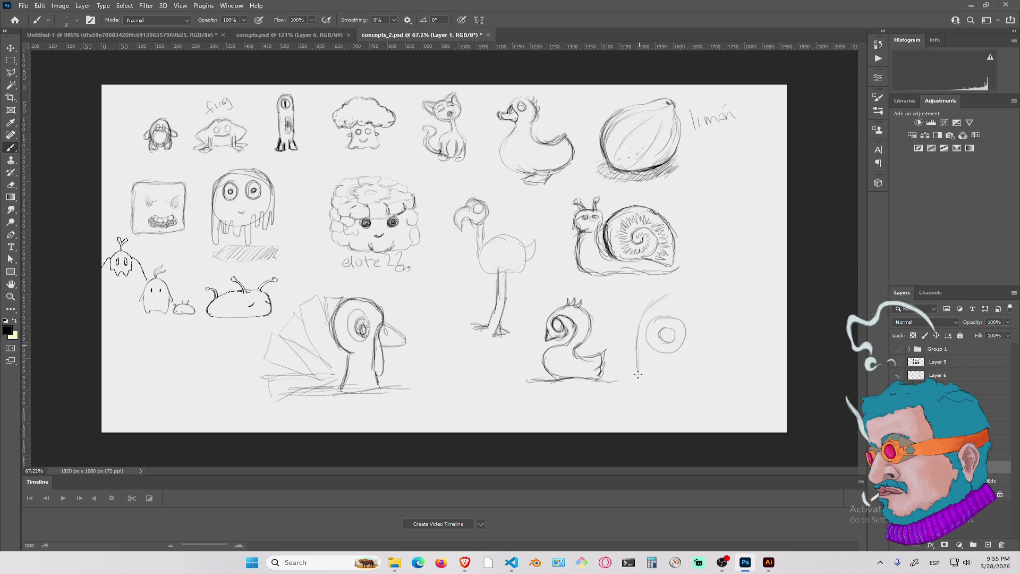
mouse_move(668, 293)
left_mouse_down()
mouse_move(615, 351)
mouse_move(620, 382)
left_mouse_up()
mouse_move(623, 345)
left_mouse_down()
mouse_move(620, 380)
mouse_move(649, 313)
mouse_move(694, 291)
mouse_move(694, 325)
mouse_move(723, 356)
left_mouse_up()
left_click_drag(723, 322, 713, 385)
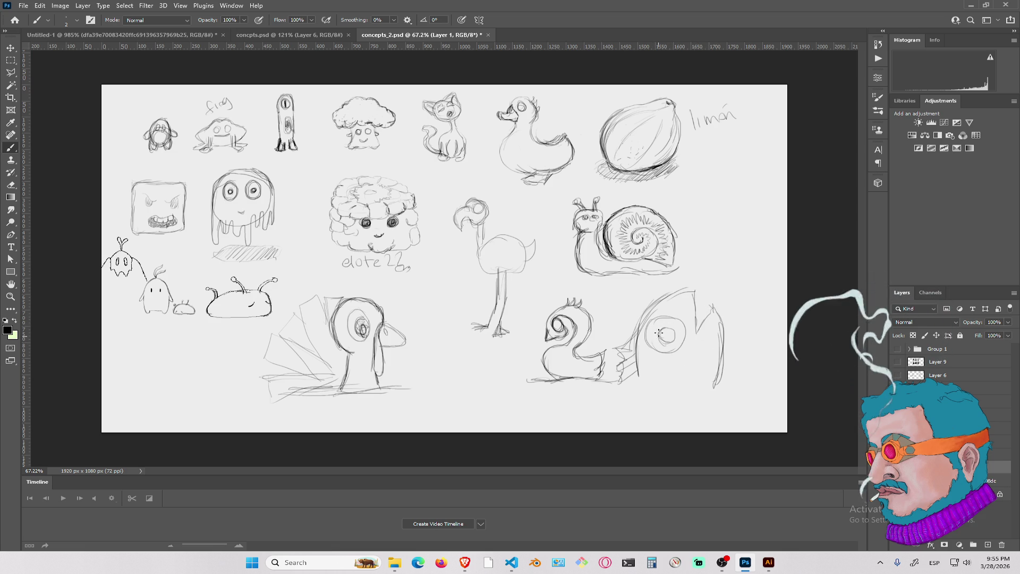
mouse_move(670, 343)
left_mouse_down()
mouse_move(659, 335)
mouse_move(671, 334)
left_mouse_up()
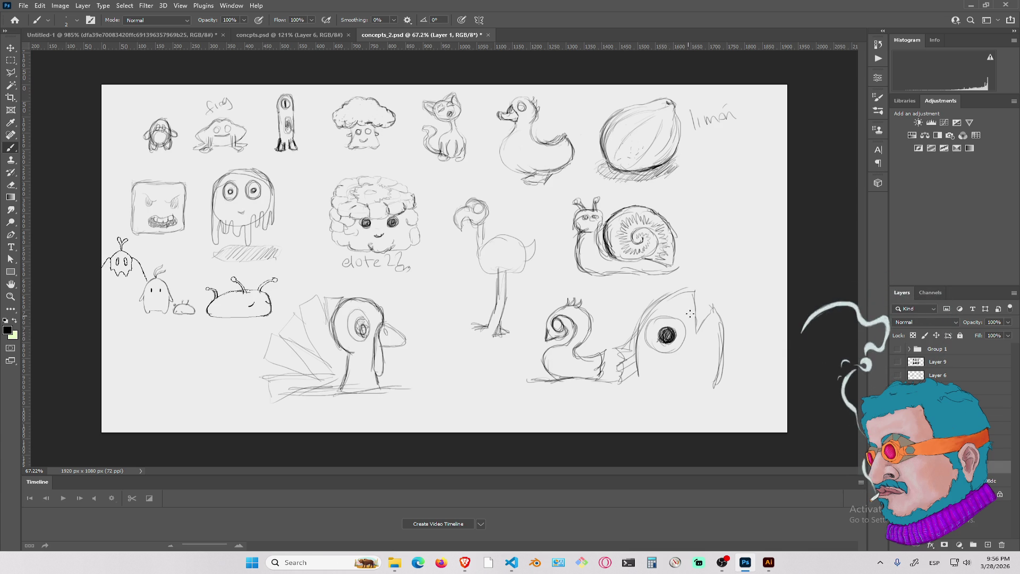
Add the pointed head fin, a smiling mouth and scale marks, then darken the fin
left_click_drag(690, 291, 664, 299)
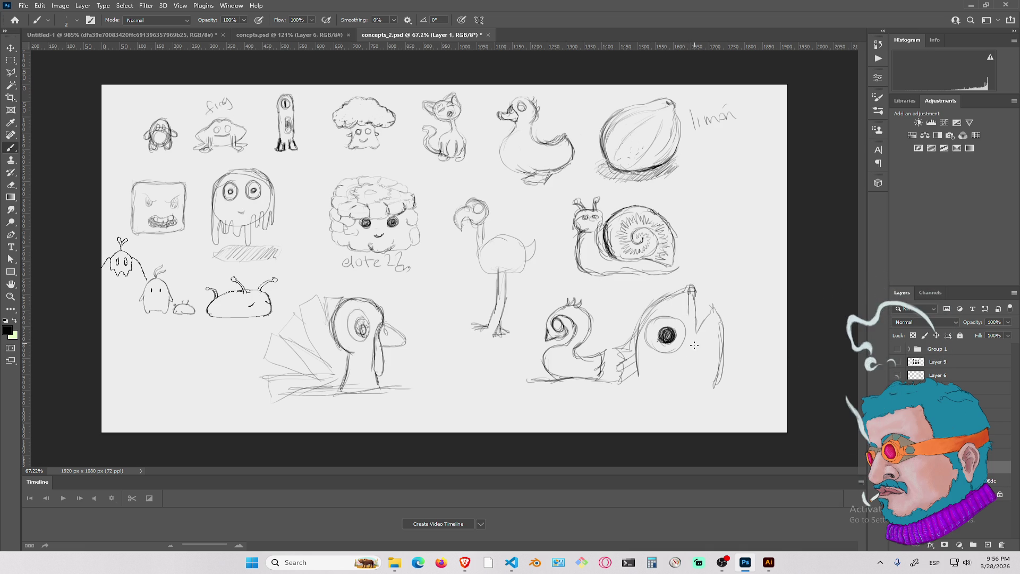
mouse_move(669, 375)
left_mouse_down()
mouse_move(691, 378)
mouse_move(663, 387)
mouse_move(640, 373)
left_mouse_up()
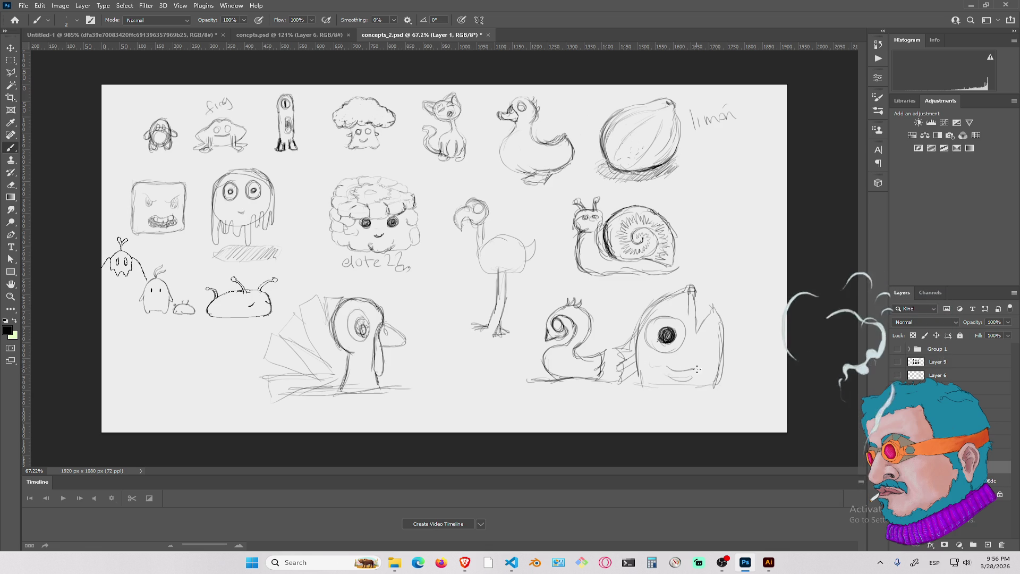
left_click_drag(691, 355, 714, 334)
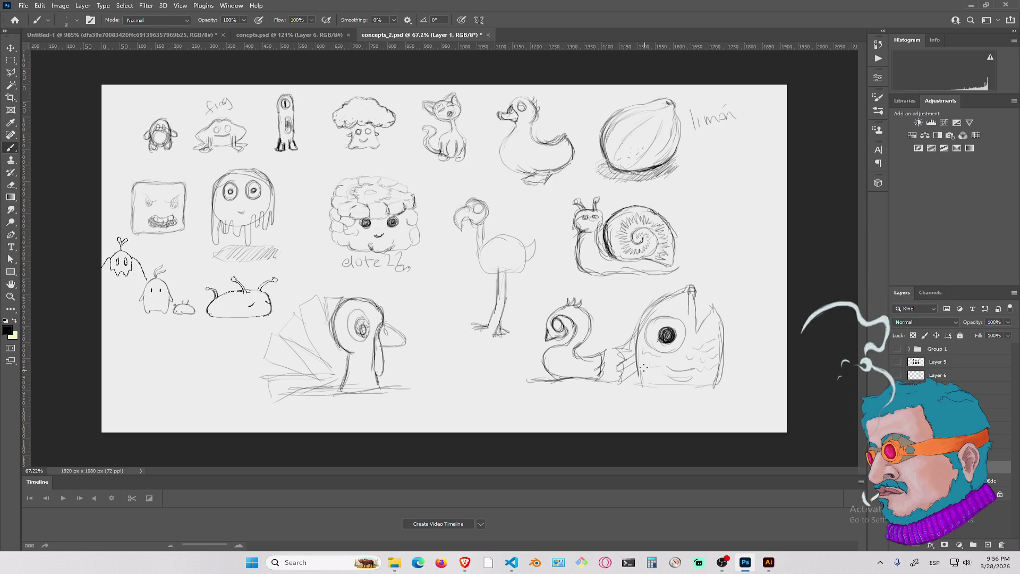
mouse_move(643, 372)
left_mouse_down()
mouse_move(673, 379)
mouse_move(681, 369)
mouse_move(691, 381)
left_mouse_up()
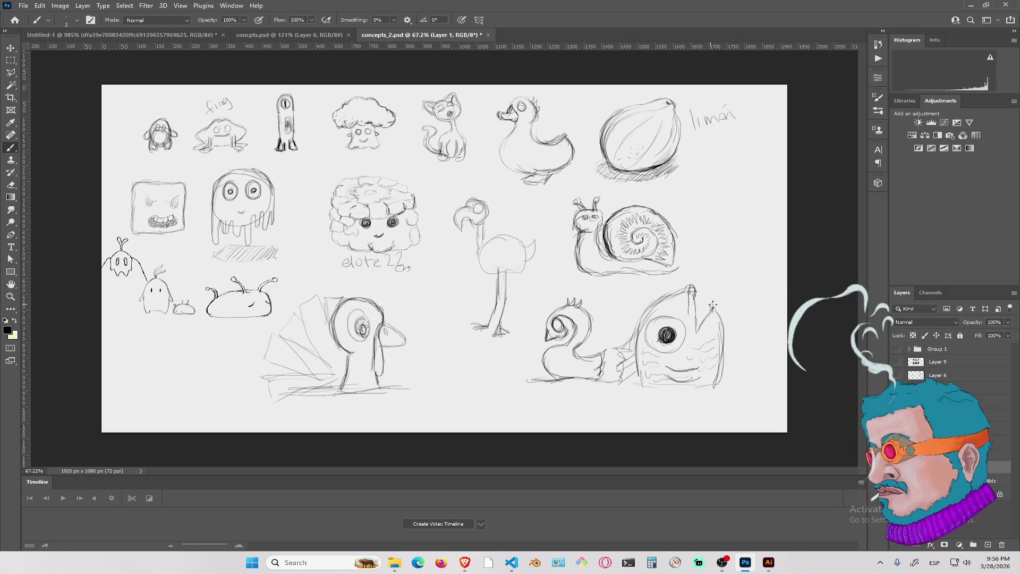
left_click_drag(714, 306, 702, 330)
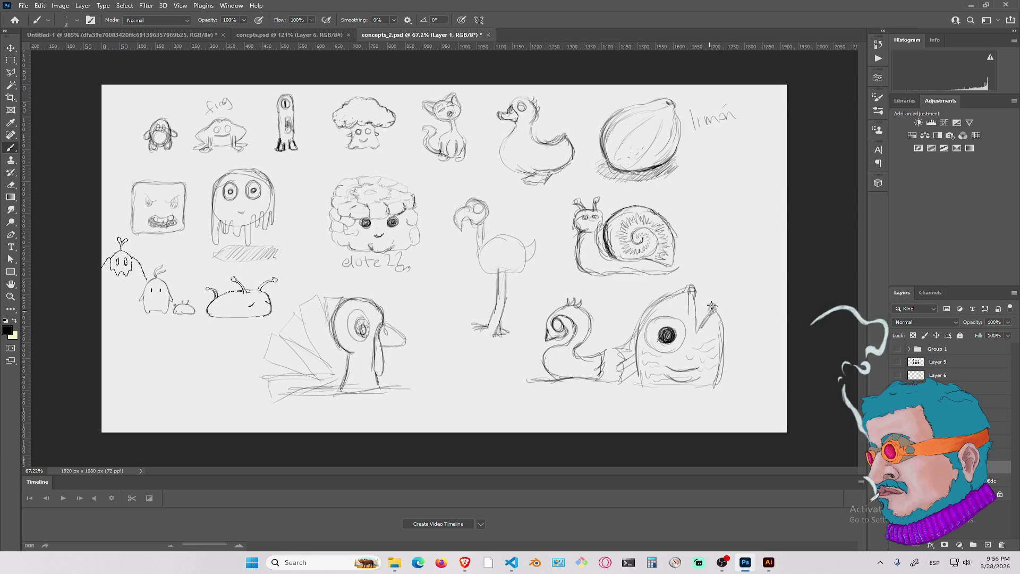
left_click_drag(713, 306, 696, 332)
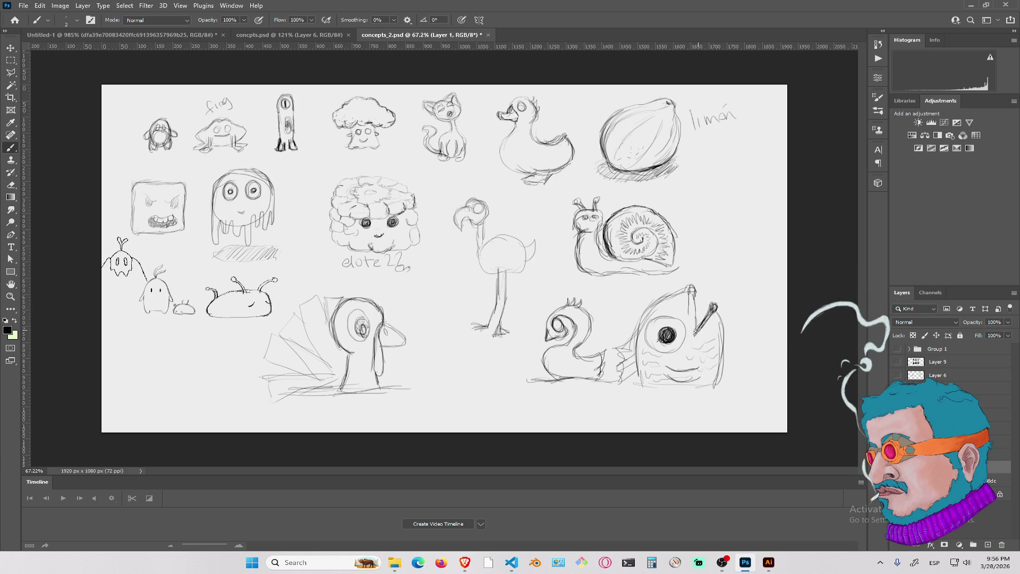
mouse_move(690, 291)
left_mouse_down()
mouse_move(694, 325)
mouse_move(691, 292)
mouse_move(642, 310)
mouse_move(637, 337)
mouse_move(658, 306)
left_mouse_up()
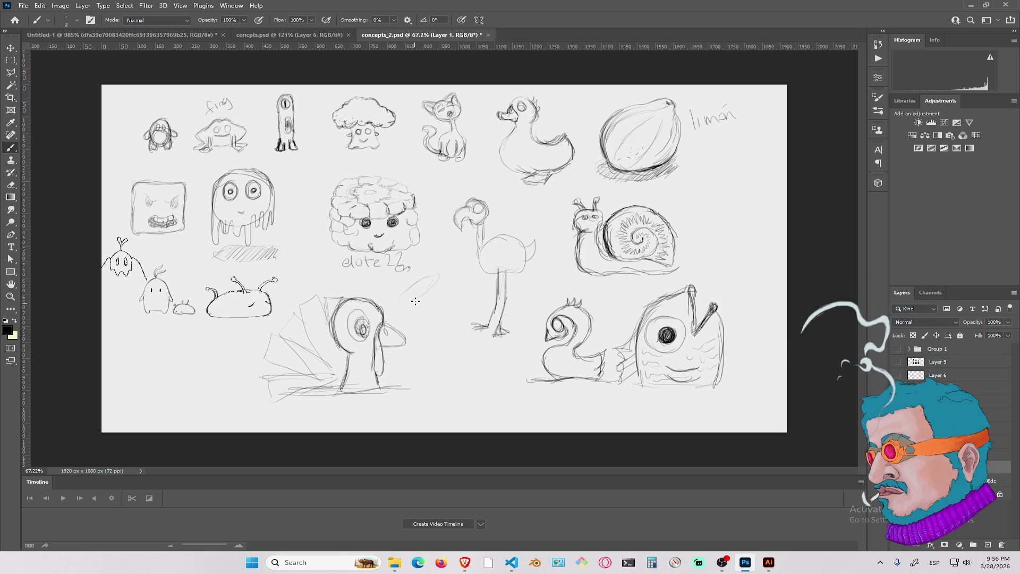
Draw a diagonal stroke with a short stroke atop it below the elote sketch
left_click_drag(409, 304, 437, 276)
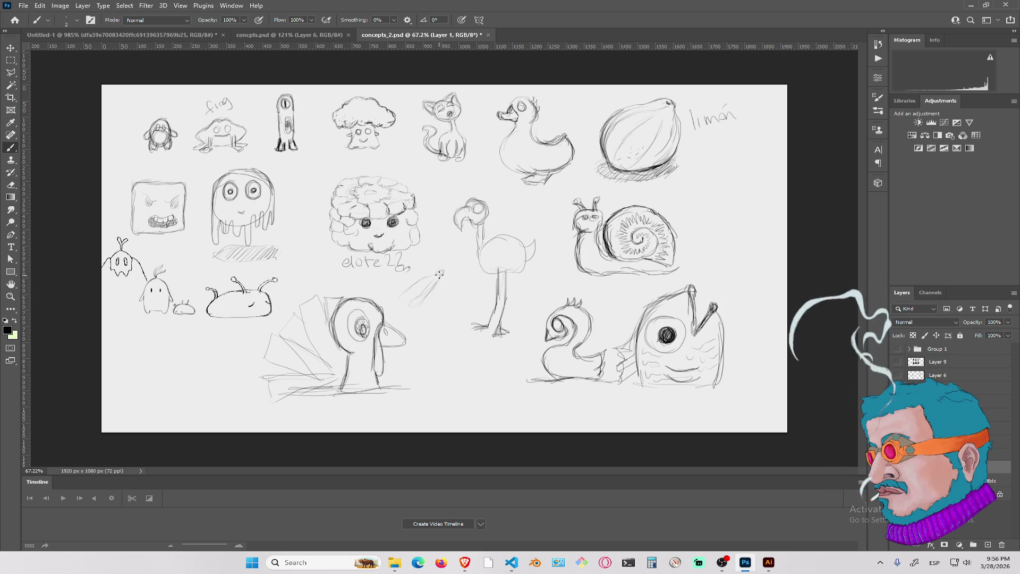
left_click_drag(441, 270, 445, 262)
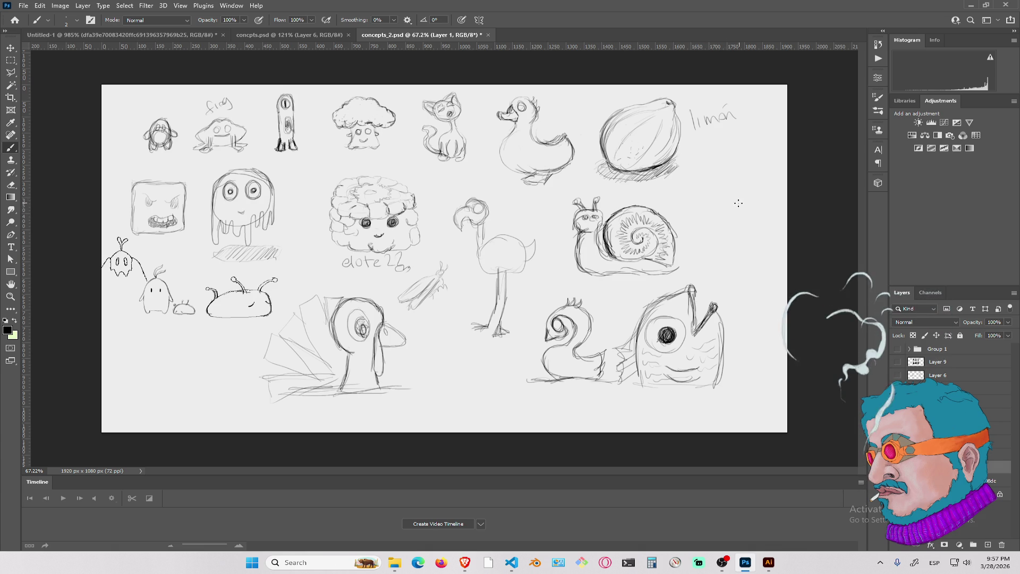
Sketch the snake's head right of the snail: snout, eye, head outline and mouth
left_click_drag(689, 211, 712, 189)
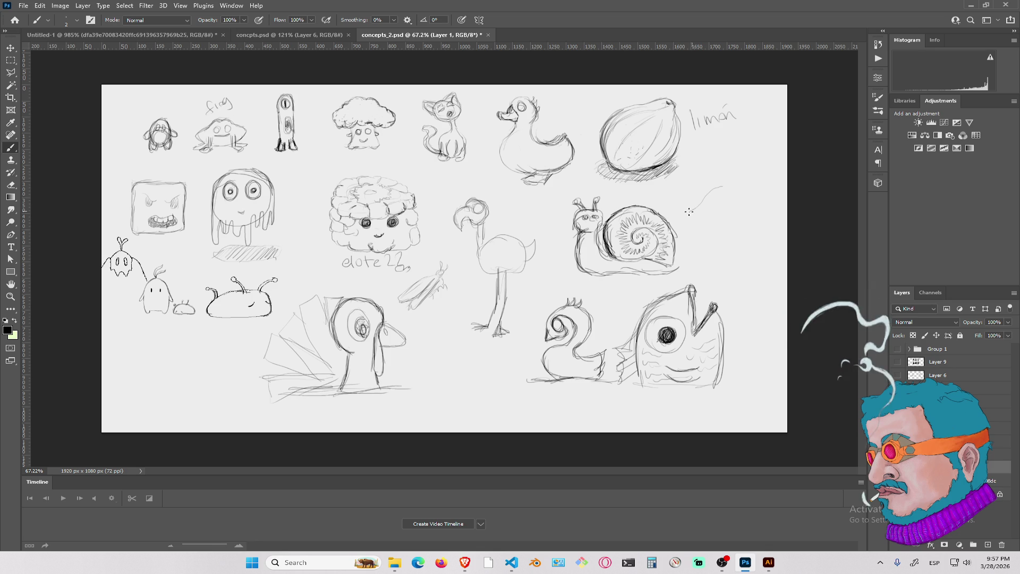
mouse_move(689, 214)
left_mouse_down()
mouse_move(704, 228)
mouse_move(736, 217)
left_mouse_up()
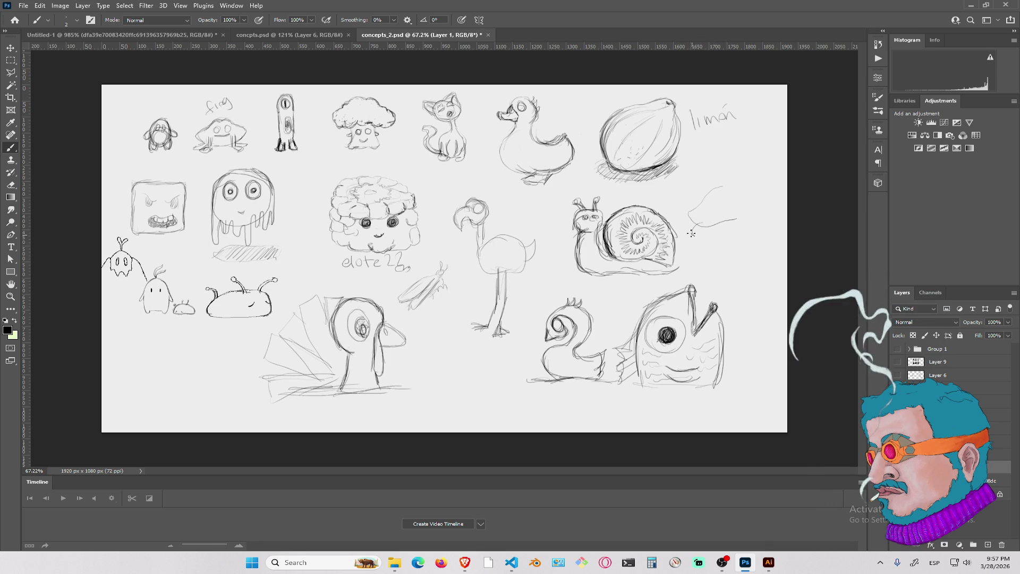
left_click_drag(691, 237, 699, 220)
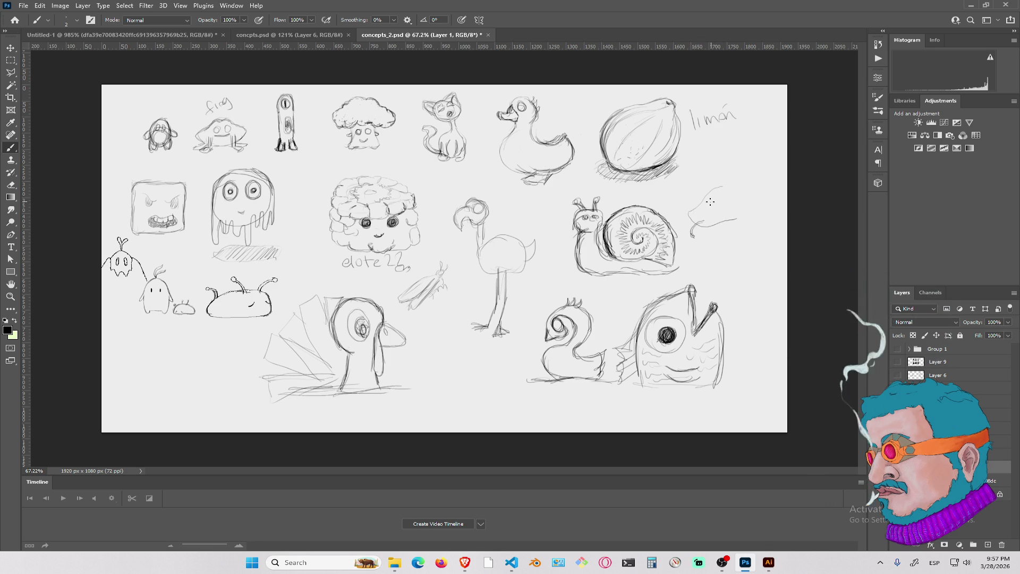
left_click_drag(710, 203, 709, 202)
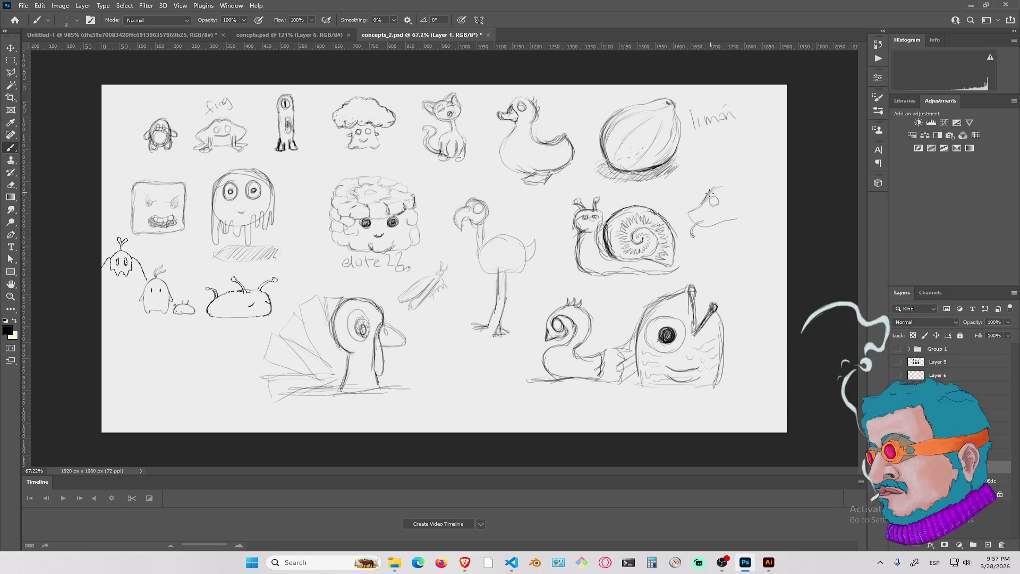
mouse_move(712, 192)
left_mouse_down()
mouse_move(749, 187)
mouse_move(760, 209)
left_mouse_up()
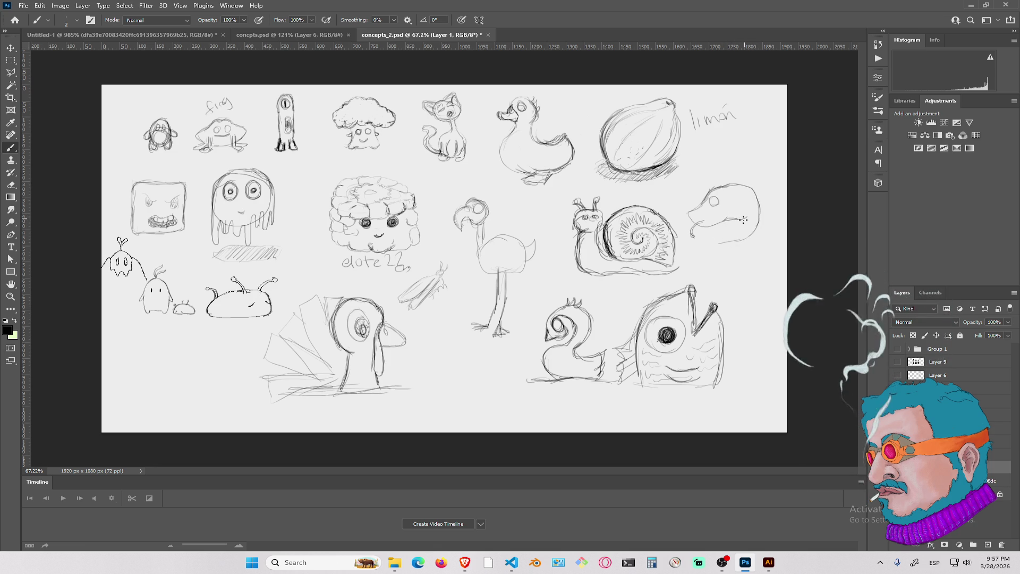
left_click_drag(728, 220, 749, 217)
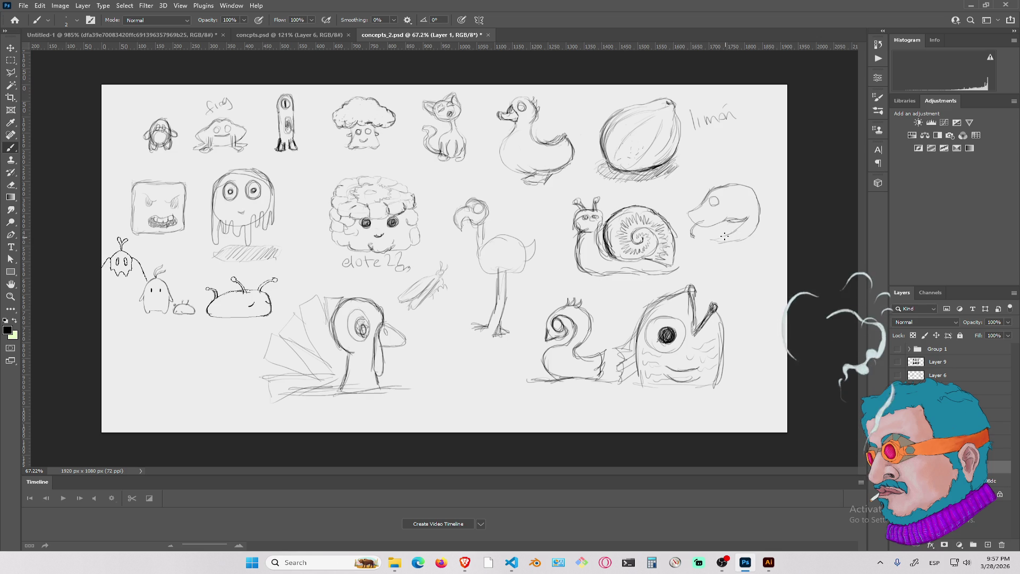
left_click_drag(759, 206, 742, 230)
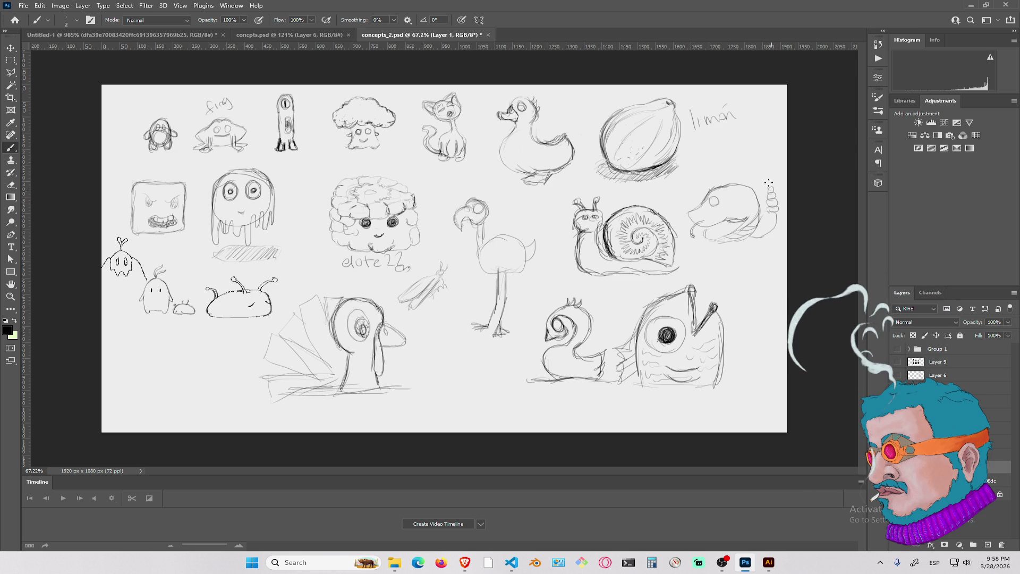
Extend the coiled tail upward, thicken the eye and shade under the chin
left_click_drag(768, 189, 771, 180)
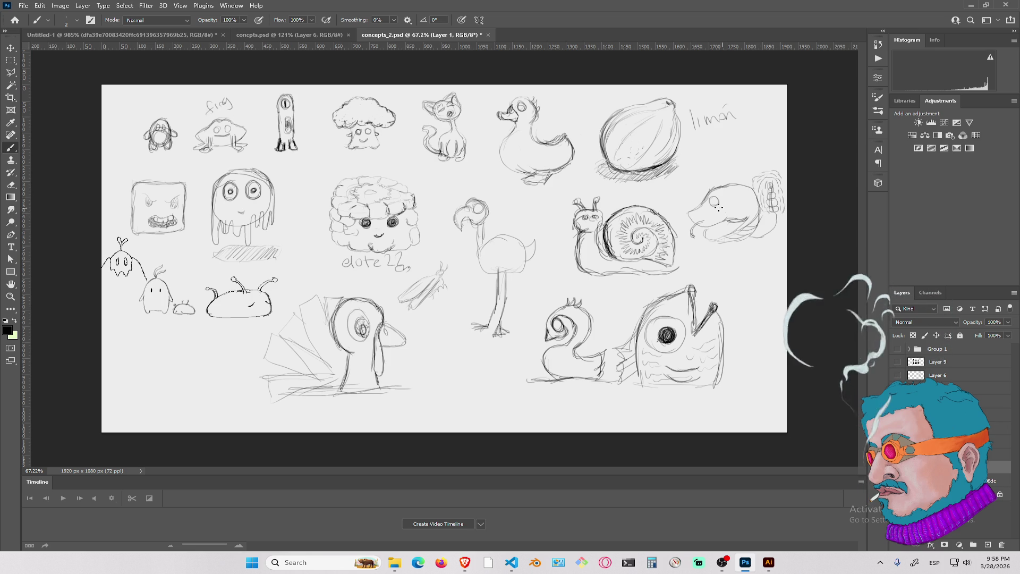
left_click_drag(713, 198, 712, 209)
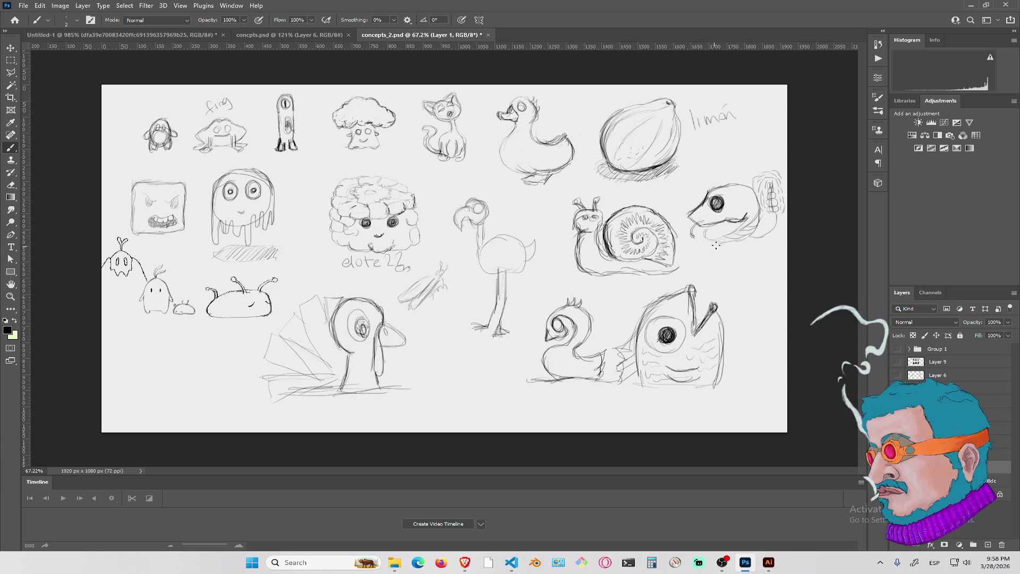
mouse_move(705, 244)
left_mouse_down()
mouse_move(754, 243)
mouse_move(756, 226)
mouse_move(742, 244)
mouse_move(707, 242)
mouse_move(775, 220)
left_mouse_up()
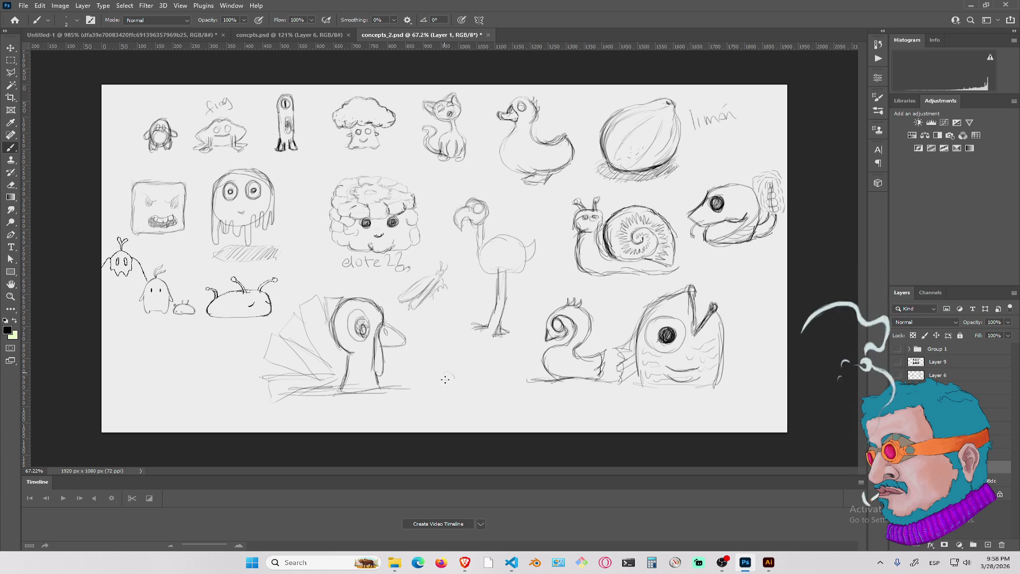
Reshape the small sketch into a heart and link it to the flamingo's foot
left_click_drag(452, 387, 466, 371)
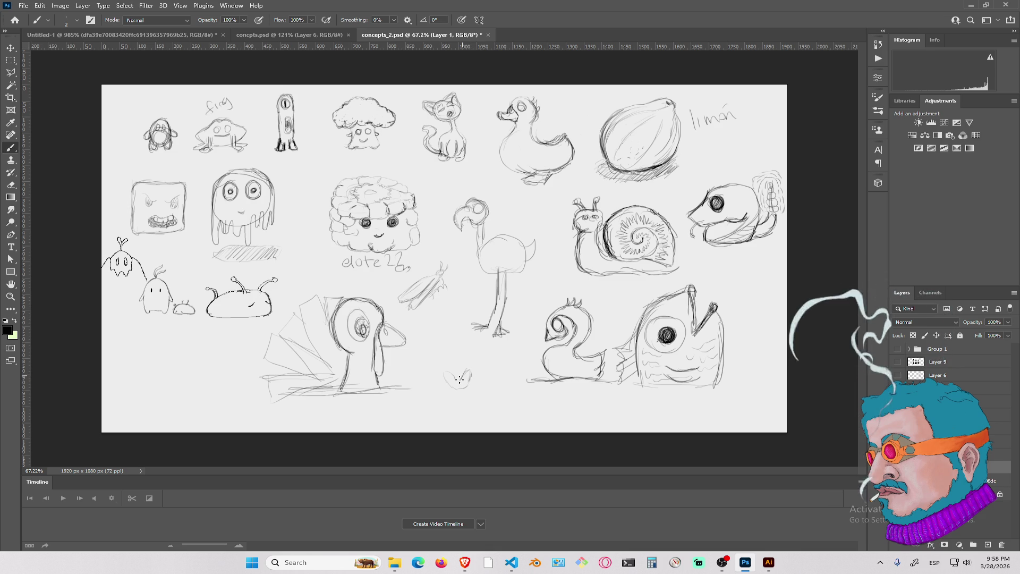
mouse_move(455, 377)
left_mouse_down()
mouse_move(443, 374)
mouse_move(457, 388)
mouse_move(461, 378)
mouse_move(444, 384)
mouse_move(437, 359)
mouse_move(484, 365)
mouse_move(471, 378)
left_mouse_up()
mouse_move(494, 322)
left_mouse_down()
mouse_move(516, 315)
mouse_move(503, 352)
left_mouse_up()
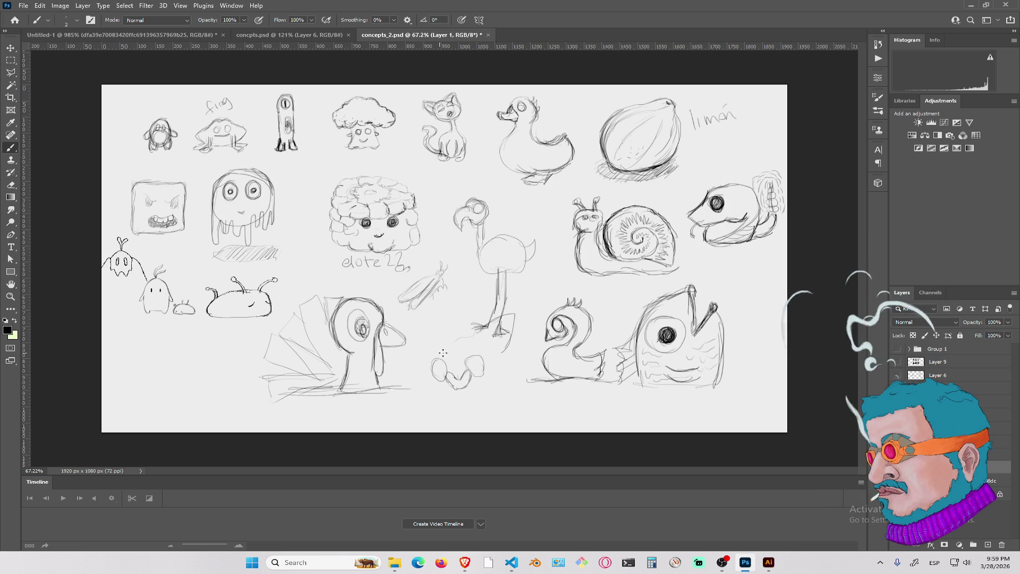
mouse_move(442, 352)
left_mouse_down()
mouse_move(474, 343)
mouse_move(496, 370)
mouse_move(509, 329)
left_mouse_up()
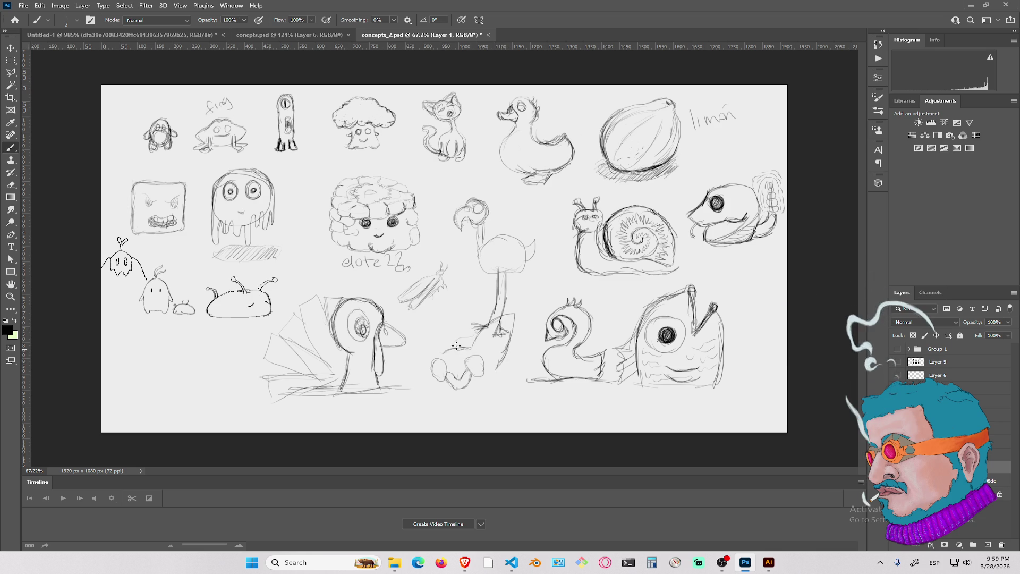
Draw strokes from the turkey's wattle and sketch the fanged head under the flamingo's feet
left_click_drag(393, 348, 419, 368)
left_click_drag(385, 338, 409, 361)
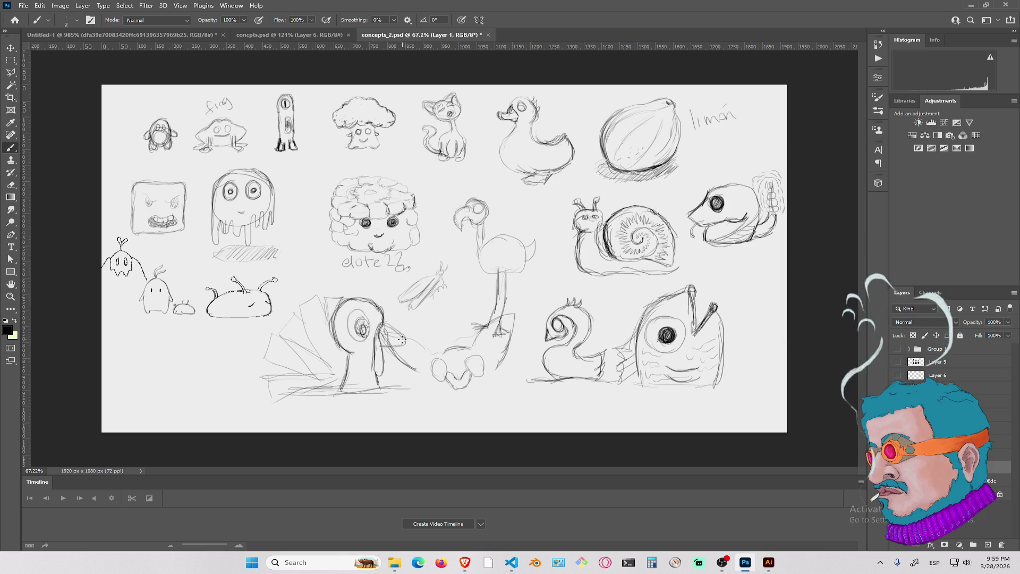
mouse_move(384, 336)
left_mouse_down()
mouse_move(431, 351)
mouse_move(416, 352)
mouse_move(429, 373)
left_mouse_up()
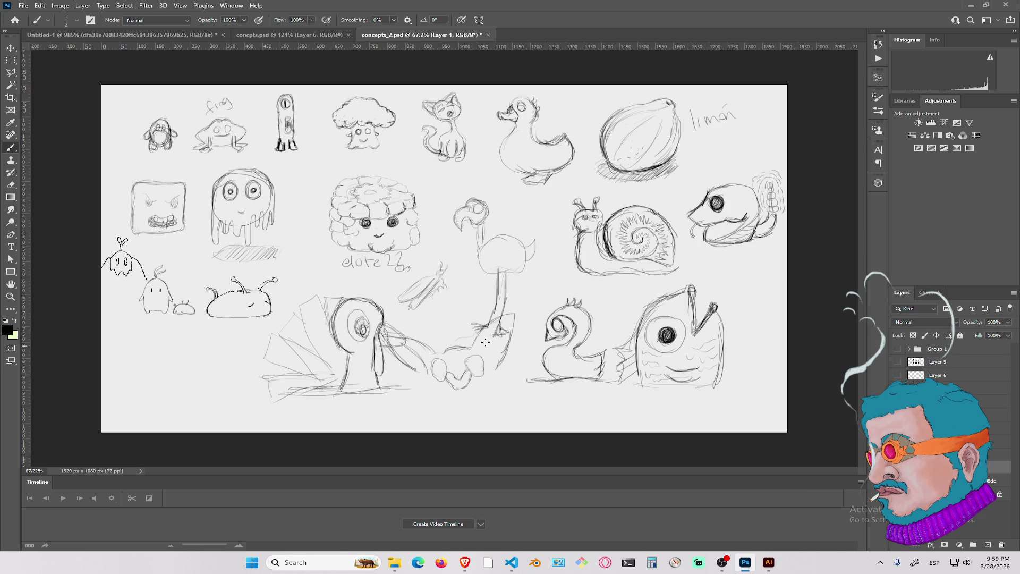
mouse_move(487, 356)
left_mouse_down()
mouse_move(495, 332)
mouse_move(491, 362)
left_mouse_up()
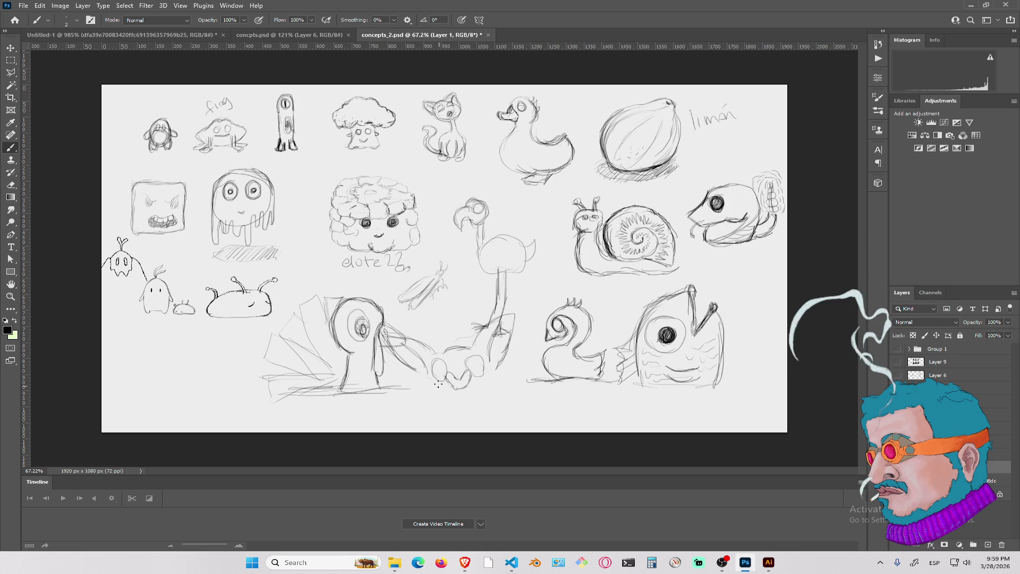
mouse_move(454, 394)
left_mouse_down()
mouse_move(490, 377)
mouse_move(475, 389)
left_mouse_up()
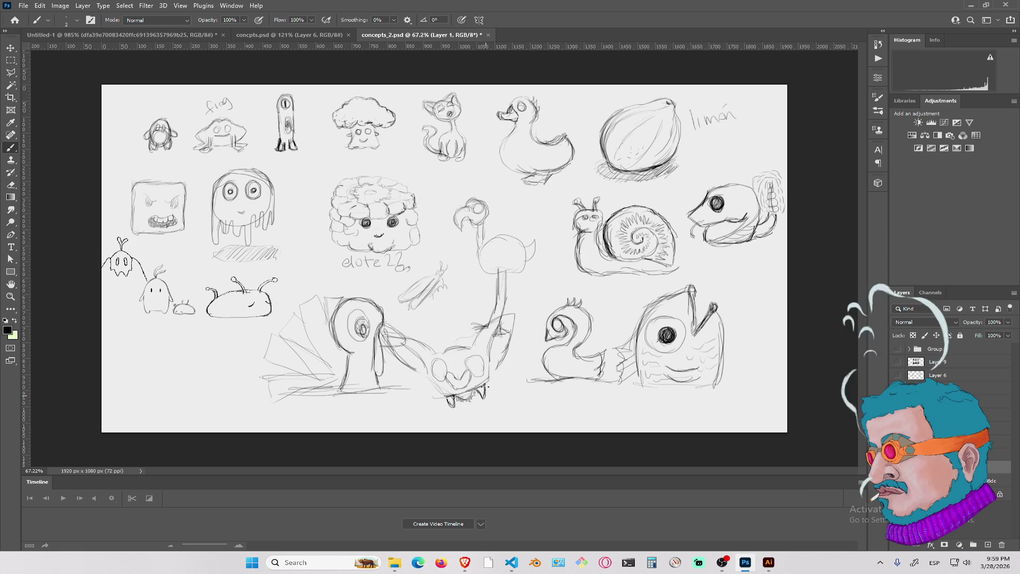
left_click_drag(478, 394, 481, 390)
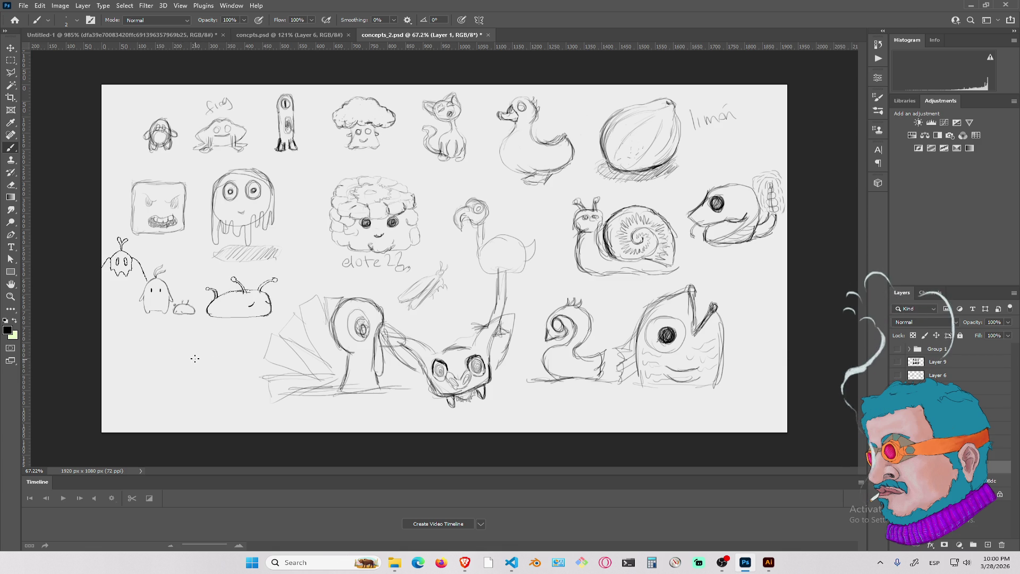
Draw a small circle in the lower-left area of the sheet
mouse_move(194, 356)
left_mouse_down()
mouse_move(177, 370)
mouse_move(197, 377)
mouse_move(203, 361)
mouse_move(190, 358)
mouse_move(179, 365)
mouse_move(190, 379)
mouse_move(201, 368)
mouse_move(228, 375)
mouse_move(237, 369)
mouse_move(225, 359)
mouse_move(210, 366)
mouse_move(222, 377)
mouse_move(237, 370)
mouse_move(218, 355)
mouse_move(230, 361)
mouse_move(188, 353)
mouse_move(221, 350)
left_mouse_up()
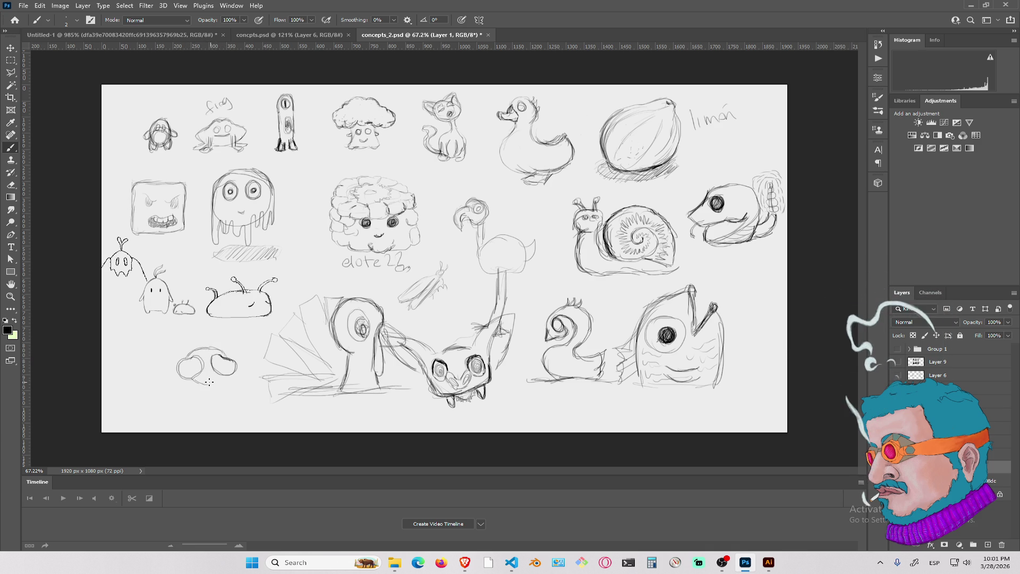
Give the mushroom figure a stem and legs, hatch its left cap, and draw a loop beside it
mouse_move(206, 387)
left_mouse_down()
mouse_move(209, 373)
mouse_move(208, 409)
mouse_move(223, 420)
left_mouse_up()
mouse_move(212, 412)
left_mouse_down()
mouse_move(228, 422)
mouse_move(211, 420)
left_mouse_up()
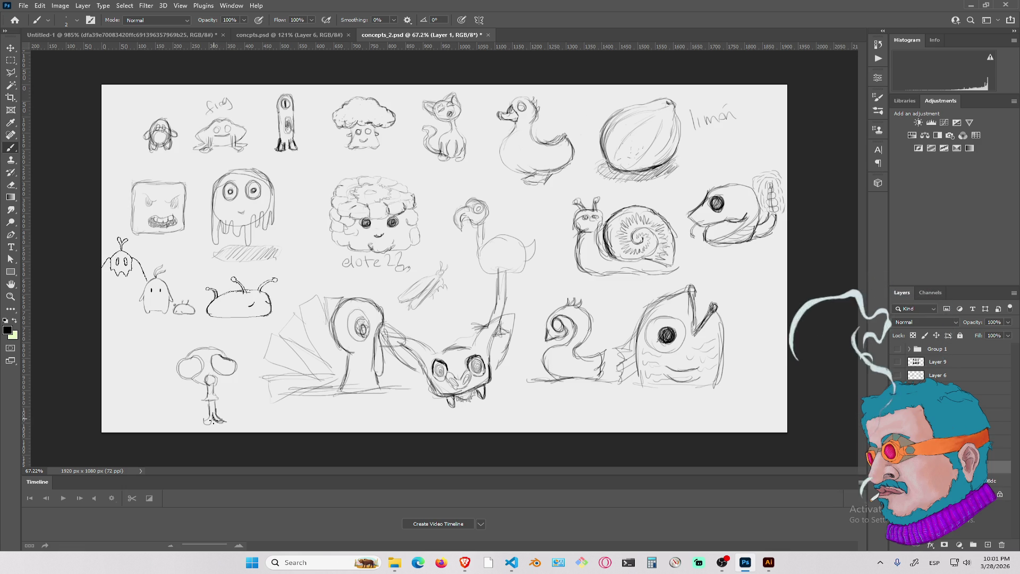
mouse_move(224, 375)
left_mouse_down()
mouse_move(215, 386)
mouse_move(236, 363)
mouse_move(218, 362)
mouse_move(237, 362)
left_mouse_up()
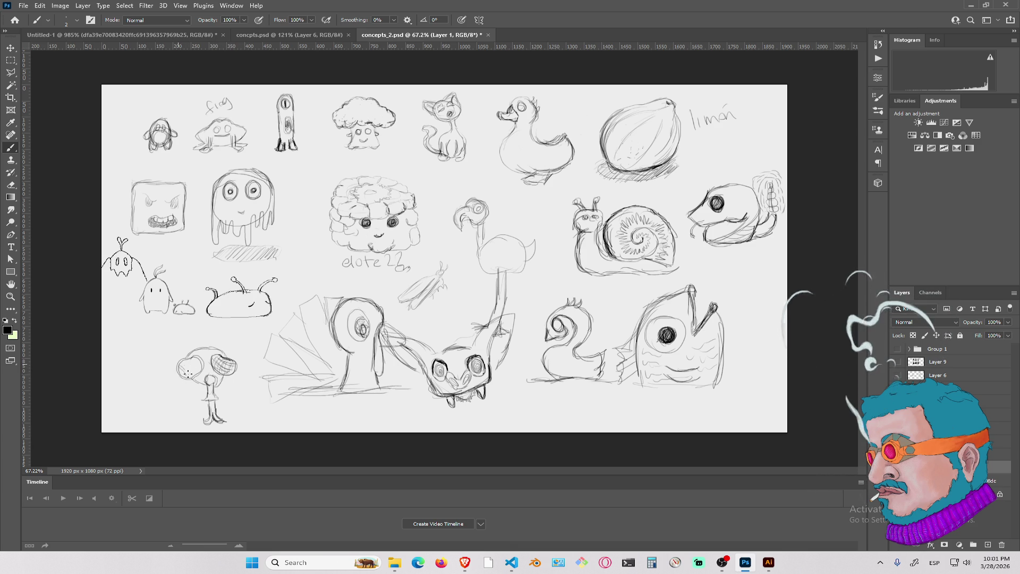
mouse_move(192, 366)
left_mouse_down()
mouse_move(184, 371)
mouse_move(199, 372)
left_mouse_up()
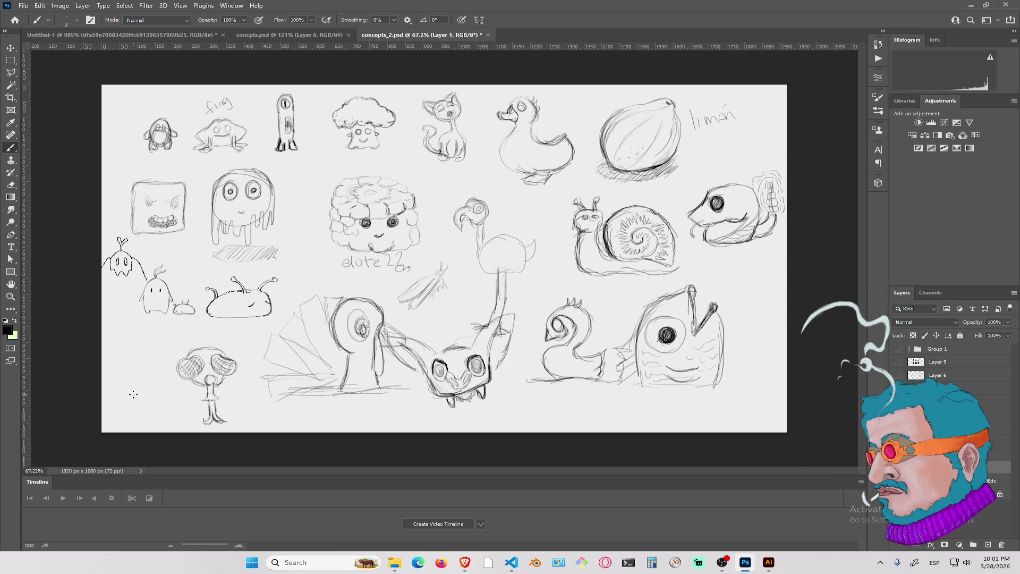
mouse_move(142, 398)
left_mouse_down()
mouse_move(138, 409)
mouse_move(152, 393)
mouse_move(155, 412)
mouse_move(143, 416)
mouse_move(128, 390)
mouse_move(149, 366)
mouse_move(141, 341)
mouse_move(184, 343)
left_mouse_up()
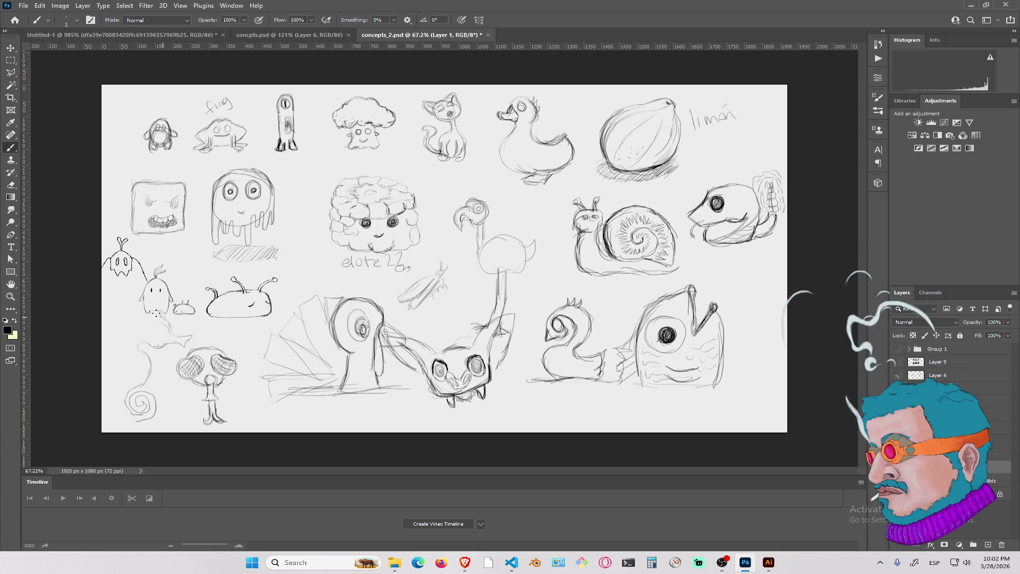
Extend the spiral into a seahorse body, add its eye and outline its neck
mouse_move(158, 322)
left_mouse_down()
mouse_move(129, 324)
mouse_move(123, 342)
mouse_move(133, 360)
mouse_move(119, 375)
mouse_move(133, 355)
mouse_move(126, 382)
mouse_move(118, 372)
mouse_move(133, 356)
mouse_move(116, 406)
mouse_move(130, 419)
left_mouse_up()
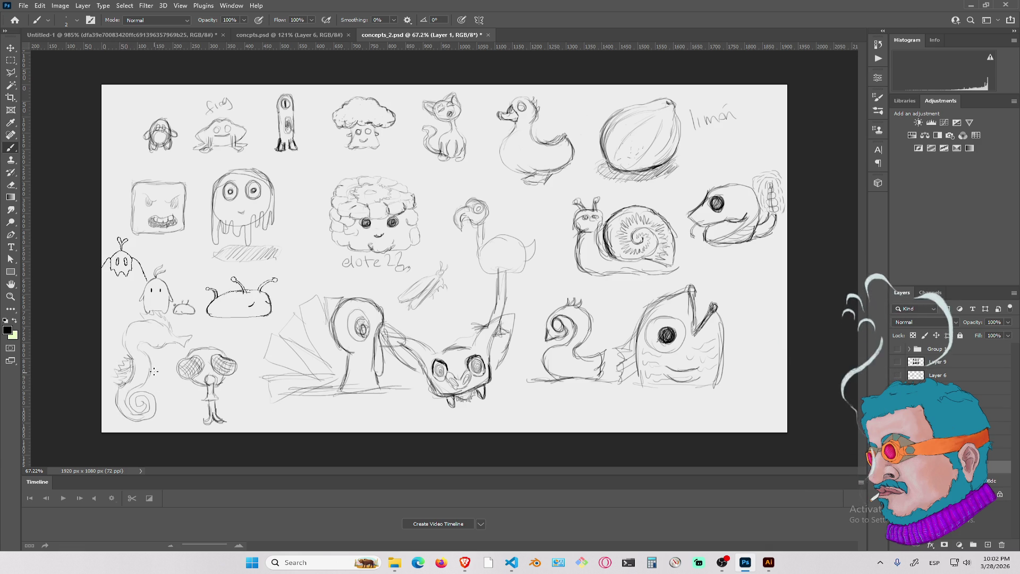
left_click_drag(156, 328, 160, 335)
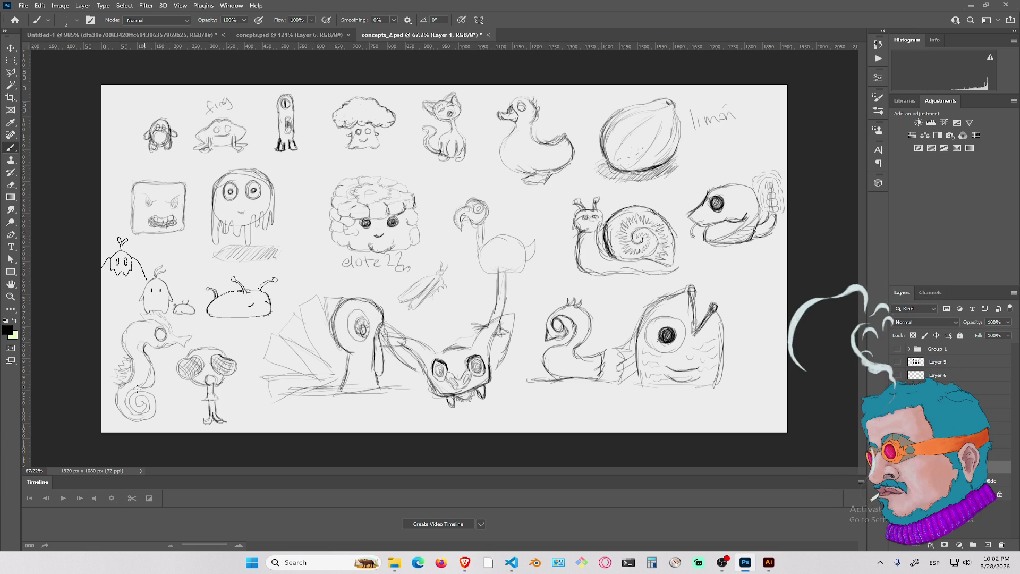
left_click_drag(142, 387, 154, 363)
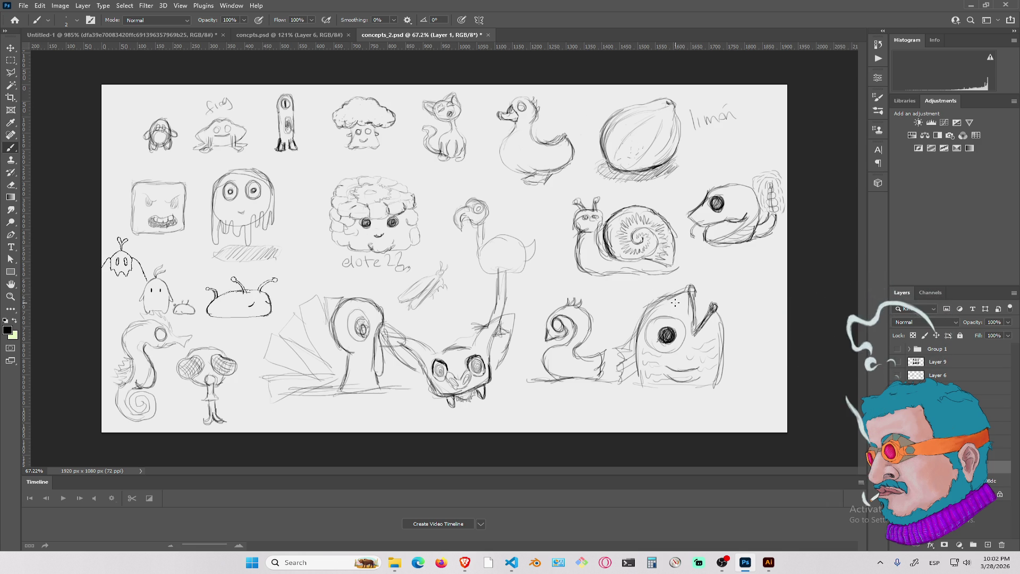
Erase the handwritten 'limón' label beside the lemon sketch
mouse_move(700, 131)
left_mouse_down()
mouse_move(700, 113)
mouse_move(701, 127)
mouse_move(732, 118)
left_mouse_up()
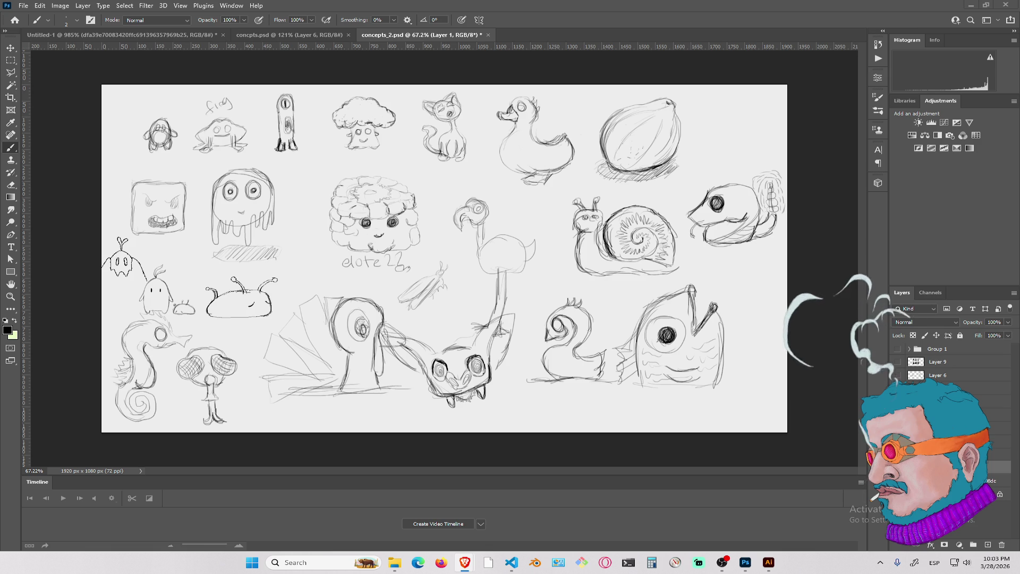
left_click(746, 124)
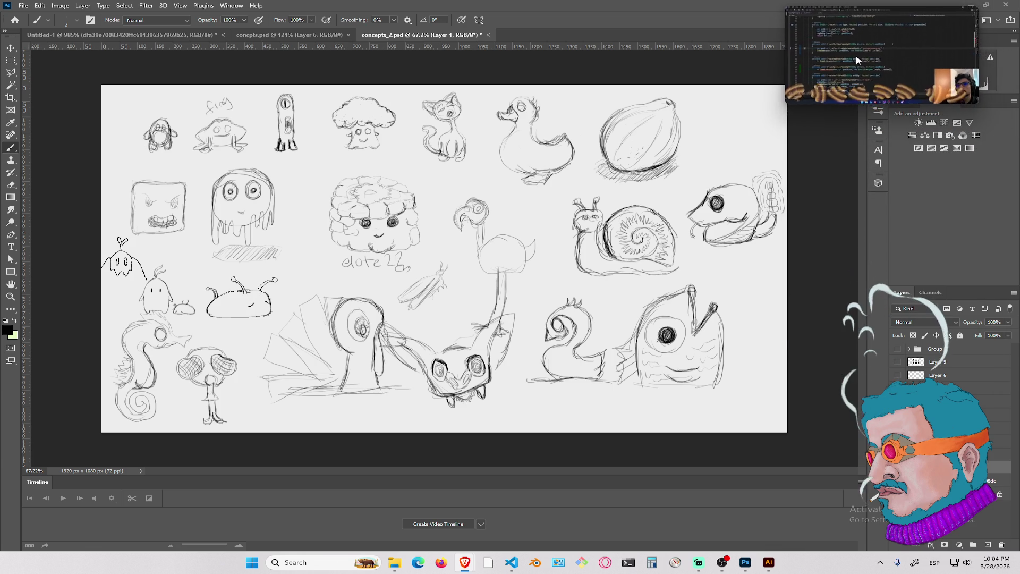
left_click_drag(855, 106, 861, 167)
mouse_move(866, 91)
left_mouse_down()
mouse_move(123, 133)
mouse_move(53, 109)
mouse_move(327, 384)
mouse_move(709, 457)
left_mouse_up()
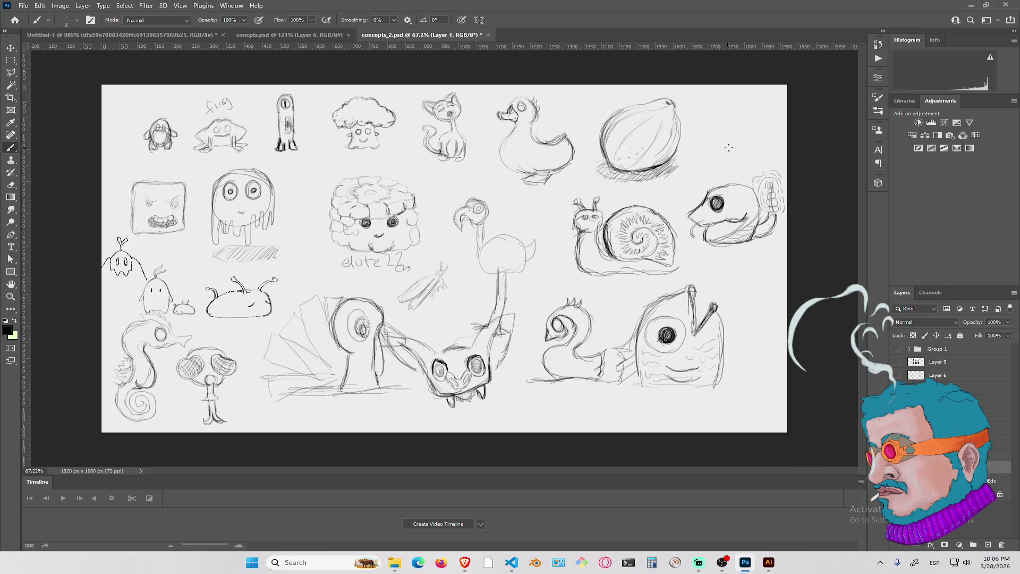
Outline a strawberry right of the onion sketch and fill it with seed marks
mouse_move(727, 151)
left_mouse_down()
mouse_move(710, 114)
mouse_move(717, 144)
mouse_move(758, 131)
mouse_move(744, 151)
mouse_move(728, 151)
mouse_move(711, 120)
mouse_move(719, 113)
left_mouse_up()
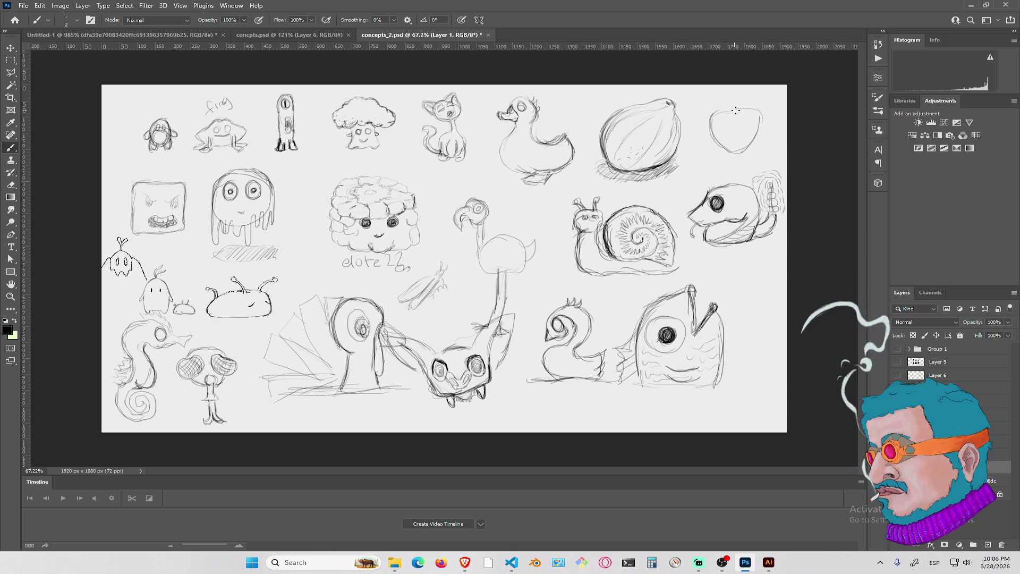
left_click_drag(732, 120, 747, 121)
mouse_move(750, 119)
left_mouse_down()
mouse_move(729, 144)
mouse_move(721, 133)
left_mouse_up()
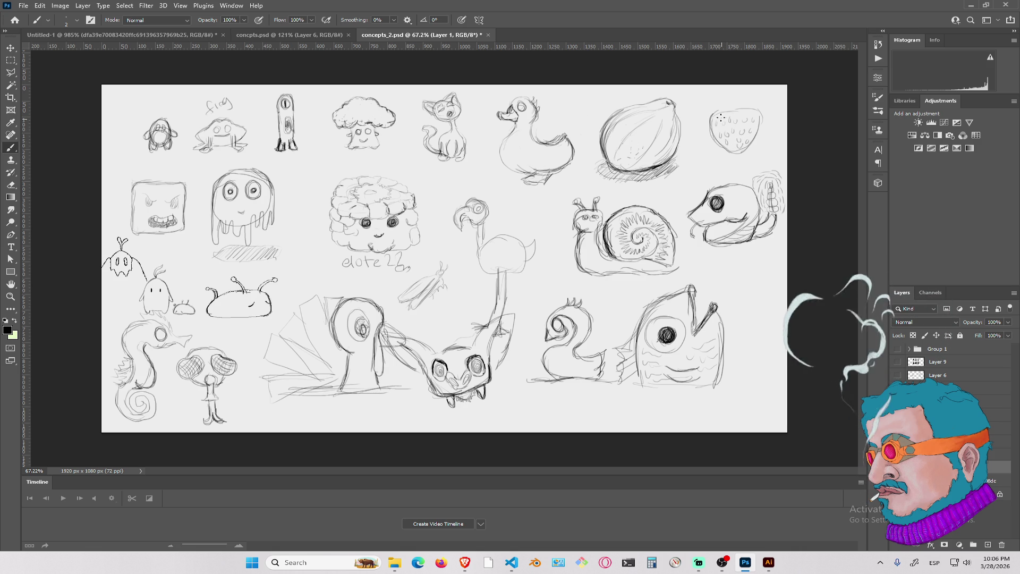
Add the strawberry's leafy stem, a stroke below it, and an eye
left_click_drag(730, 108, 742, 99)
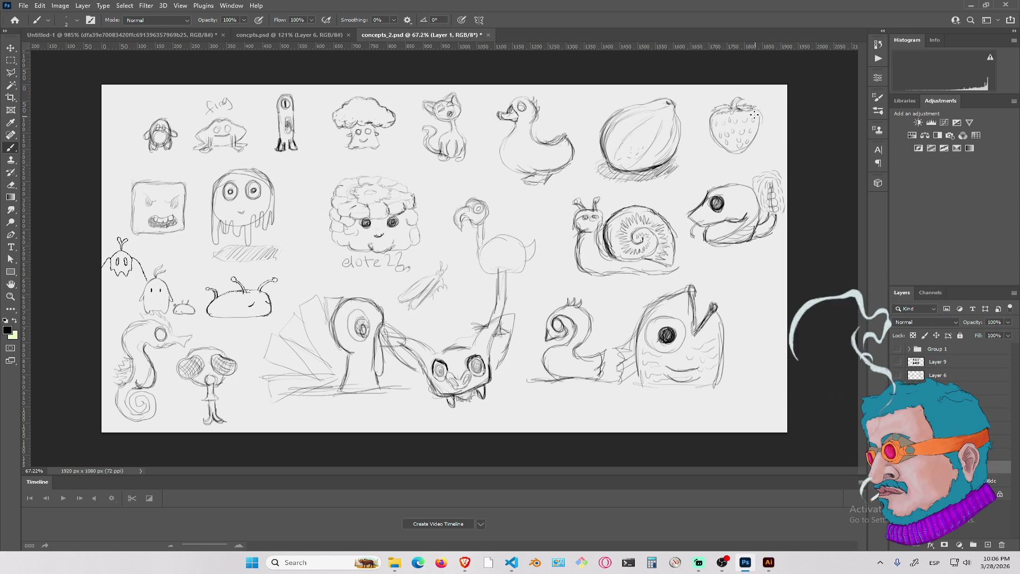
mouse_move(720, 151)
left_mouse_down()
mouse_move(716, 169)
mouse_move(759, 165)
left_mouse_up()
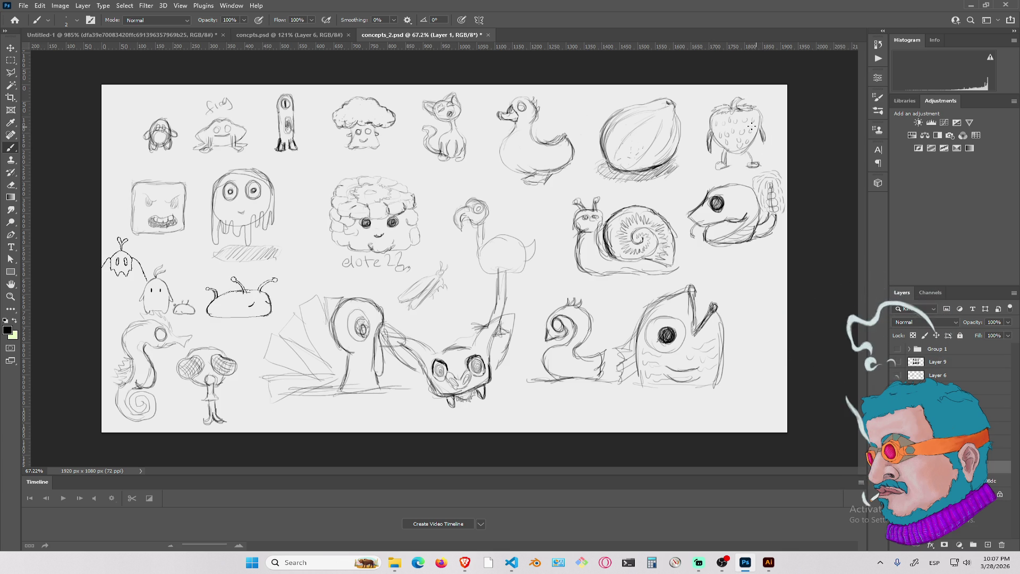
left_click_drag(724, 125, 745, 132)
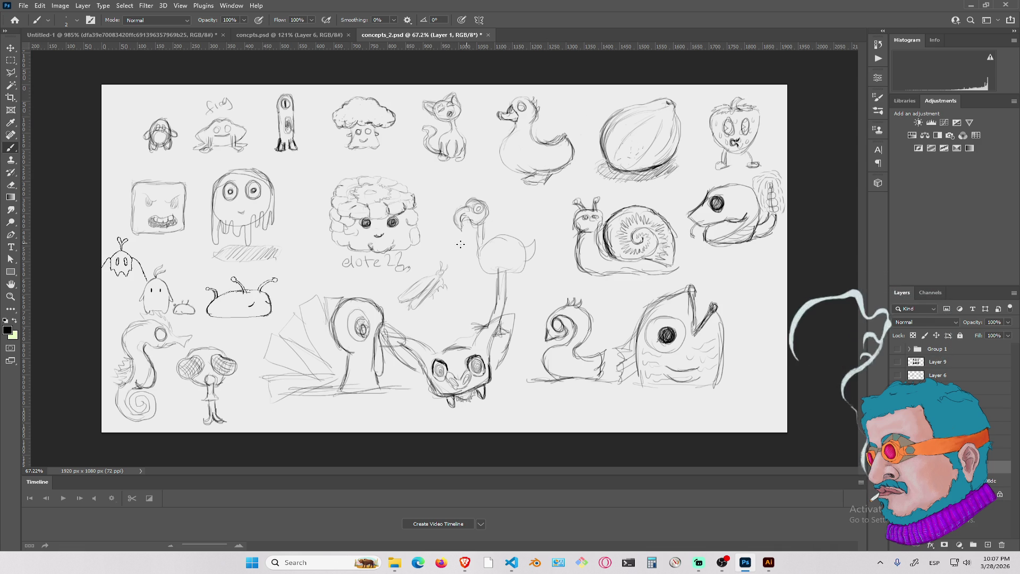
Add a wing and body lines to the flamingo sketch, undoing the extra pole stroke
left_click_drag(283, 184, 285, 190)
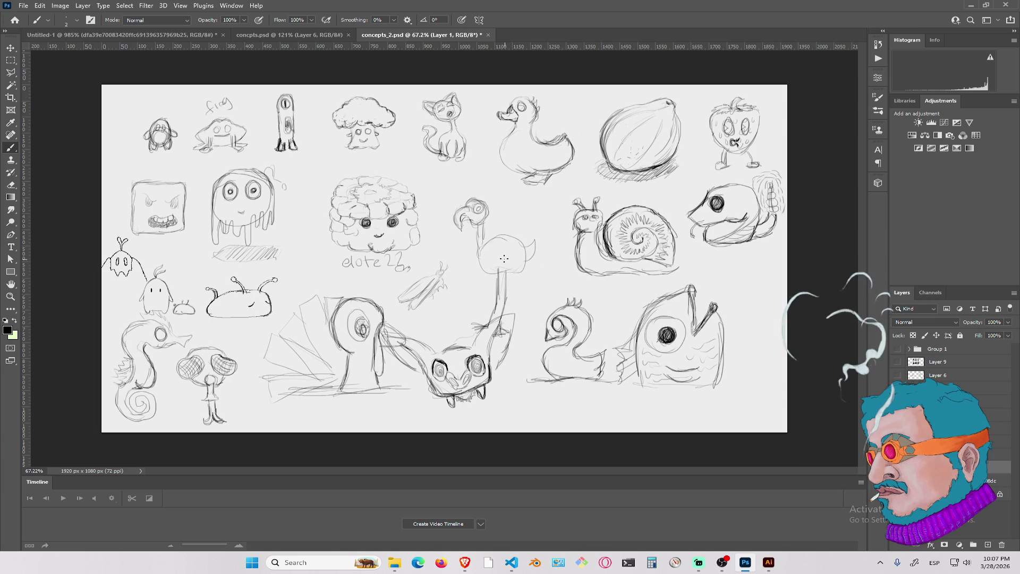
left_click_drag(490, 258, 507, 251)
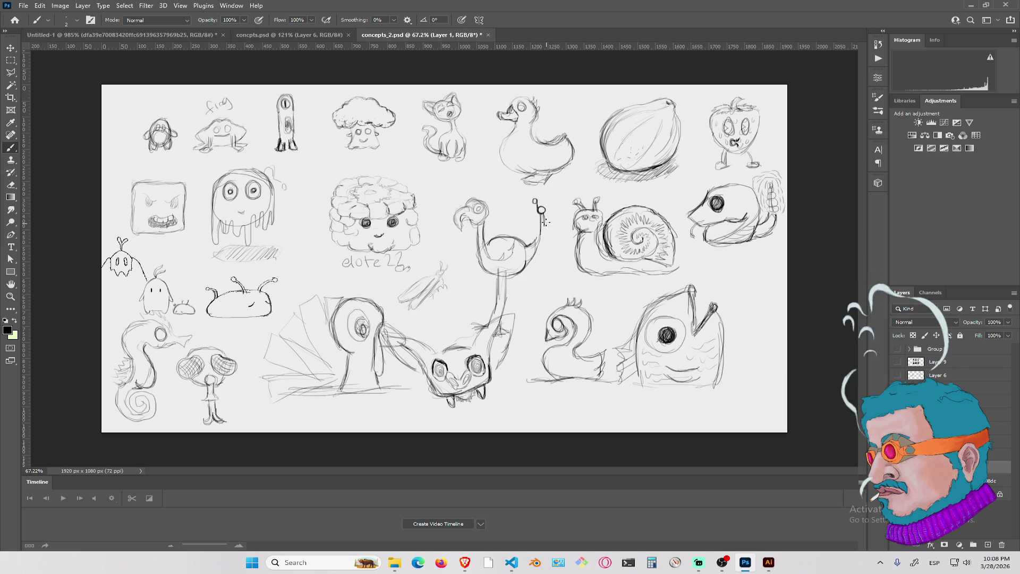
left_click_drag(544, 229, 549, 270)
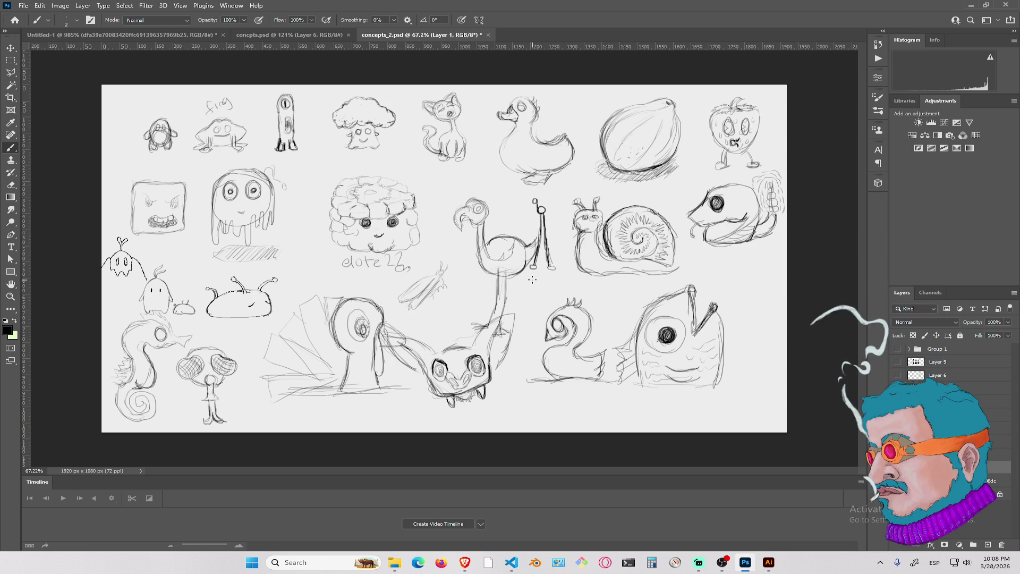
key("ctrl+z")
key("ctrl+z")
key("ctrl+z")
Enlarge the brush and paint out the handwritten 'elote 22' label
key("bracketright")
key("bracketright")
key("bracketright")
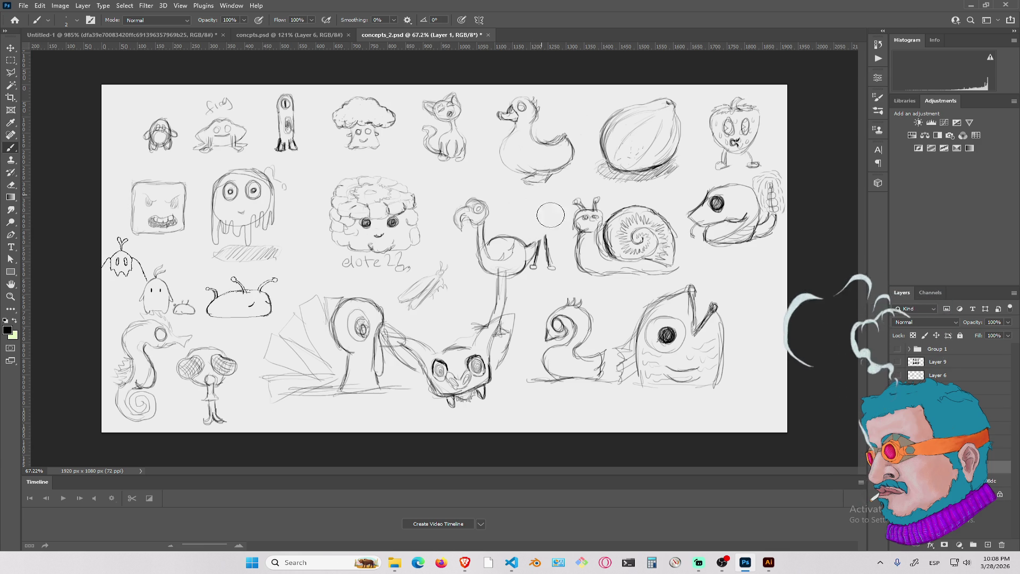
key("bracketleft")
key("bracketleft")
key("bracketleft")
key("bracketright")
key("bracketright")
key("bracketright")
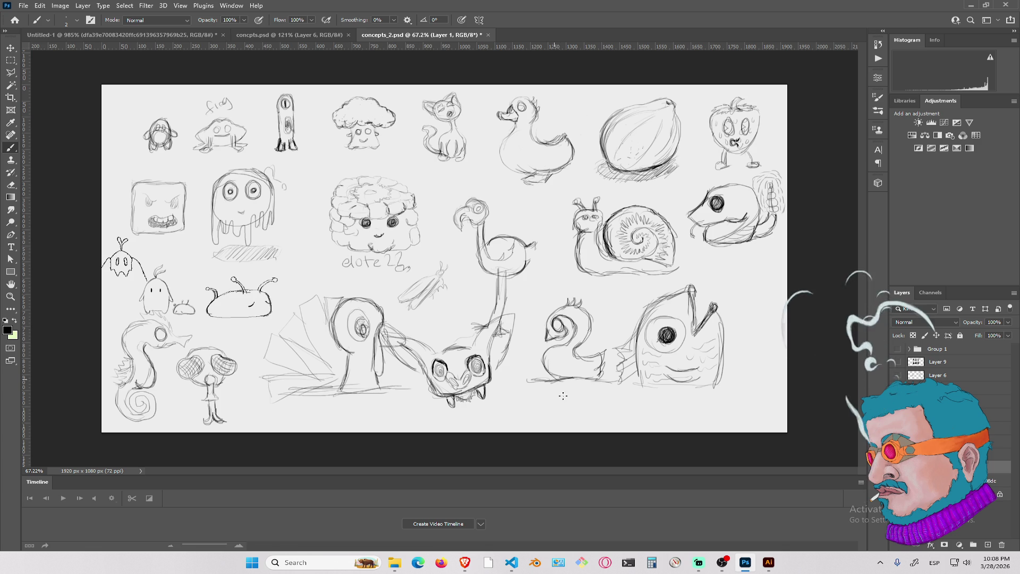
mouse_move(410, 270)
left_mouse_down()
mouse_move(366, 268)
mouse_move(401, 266)
left_mouse_up()
key("bracketleft")
key("bracketleft")
key("bracketleft")
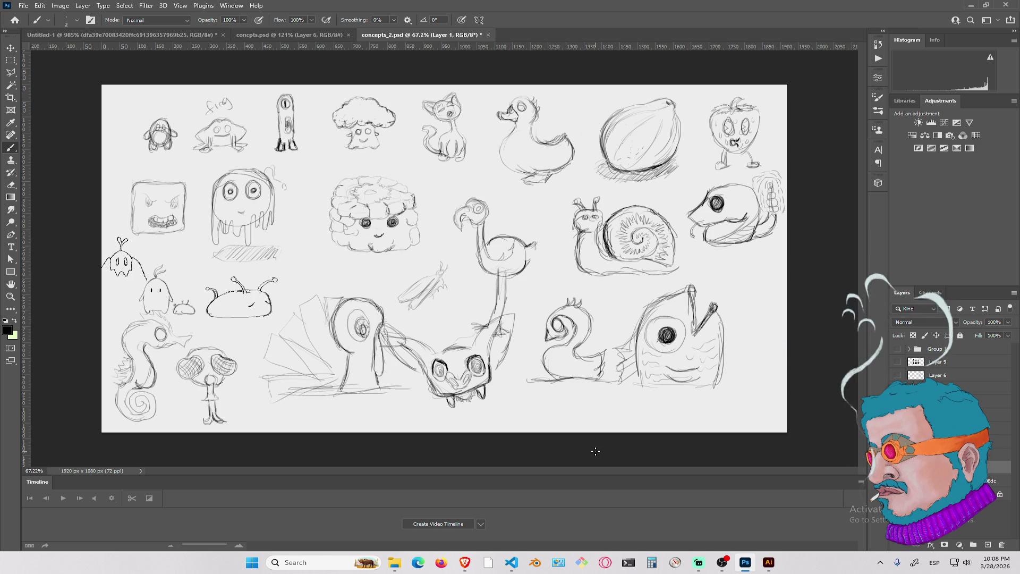
key("bracketright")
key("bracketright")
key("bracketright")
Paint out the penguin and its label at top-left, then sketch a new circle there
mouse_move(153, 118)
left_mouse_down()
mouse_move(152, 133)
mouse_move(167, 132)
mouse_move(198, 106)
mouse_move(285, 102)
left_mouse_up()
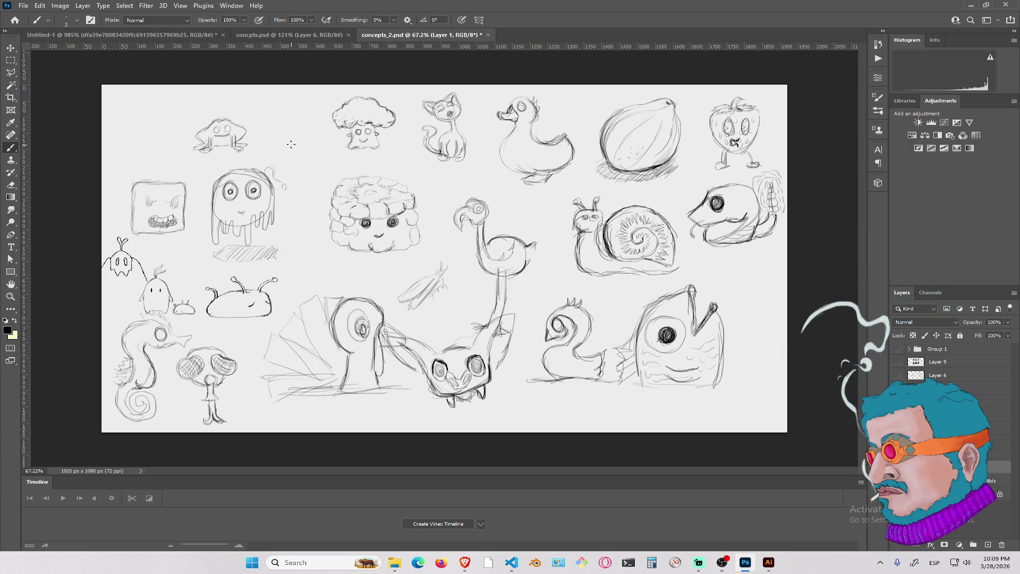
mouse_move(282, 141)
left_mouse_down()
mouse_move(278, 113)
mouse_move(302, 118)
mouse_move(281, 142)
mouse_move(283, 111)
mouse_move(279, 140)
mouse_move(292, 109)
mouse_move(313, 118)
mouse_move(300, 144)
left_mouse_up()
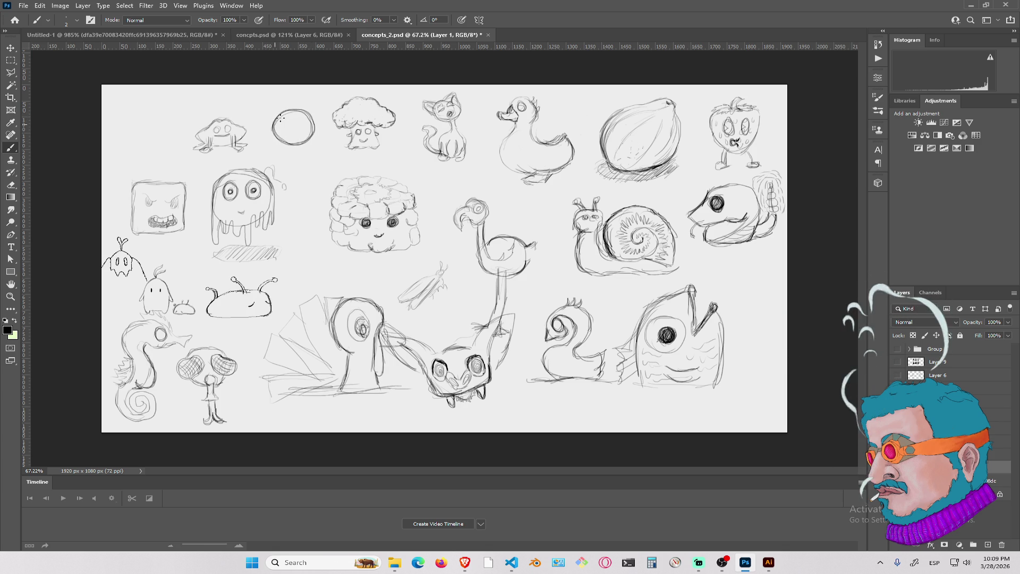
right_click(293, 132)
Set the brush to about 67 px and fill the new circle solid black
mouse_move(352, 147)
left_mouse_down()
mouse_move(413, 153)
mouse_move(292, 147)
left_mouse_up()
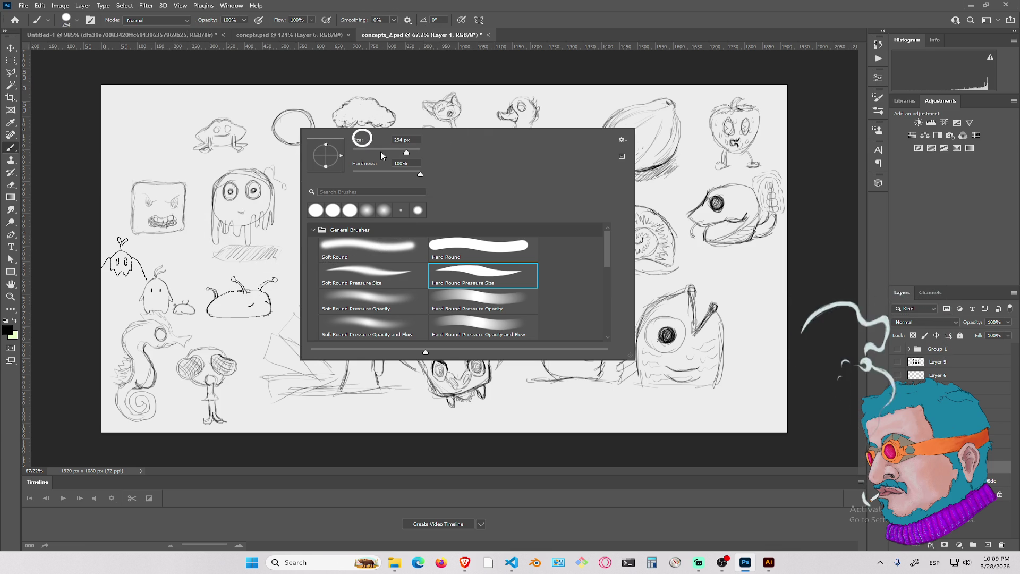
left_click_drag(407, 152, 375, 154)
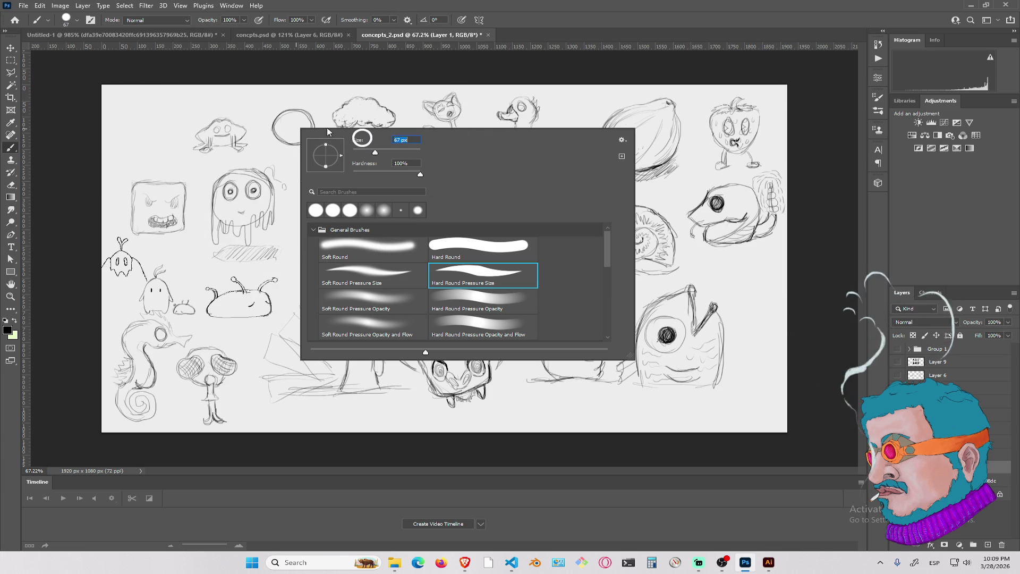
left_click(292, 126)
mouse_move(291, 125)
left_mouse_down()
mouse_move(299, 130)
mouse_move(279, 123)
mouse_move(275, 133)
mouse_move(289, 143)
mouse_move(304, 127)
mouse_move(281, 122)
mouse_move(285, 136)
mouse_move(305, 126)
mouse_move(292, 118)
mouse_move(287, 134)
mouse_move(305, 126)
mouse_move(281, 123)
mouse_move(287, 136)
mouse_move(308, 127)
mouse_move(291, 118)
mouse_move(291, 138)
left_mouse_up()
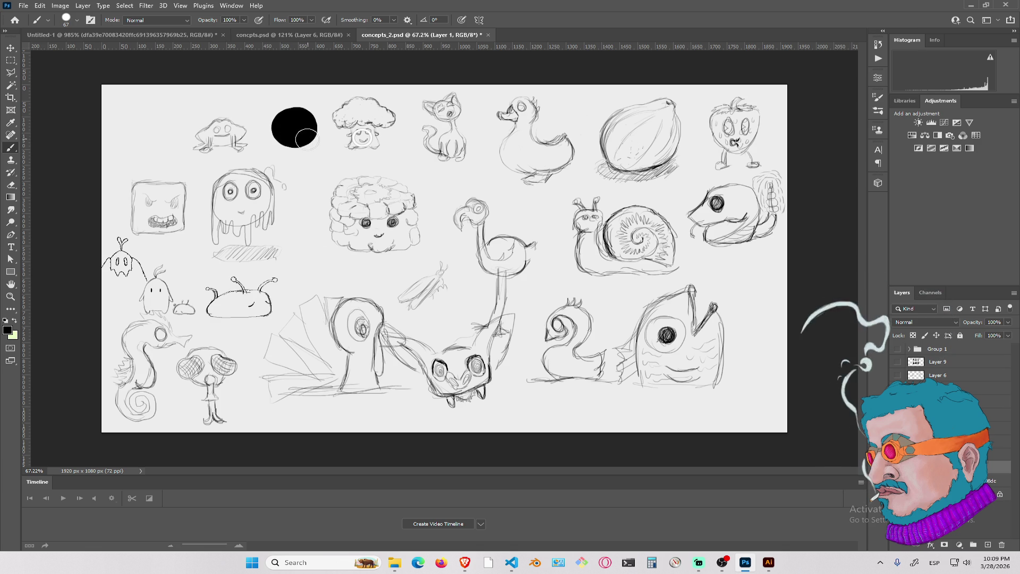
Reduce the brush to 23 px for the hairy fringe around the circle's edge
right_click(306, 128)
mouse_move(381, 139)
left_mouse_down()
mouse_move(346, 141)
mouse_move(362, 151)
mouse_move(360, 141)
left_mouse_up()
left_click(365, 152)
left_click(297, 132)
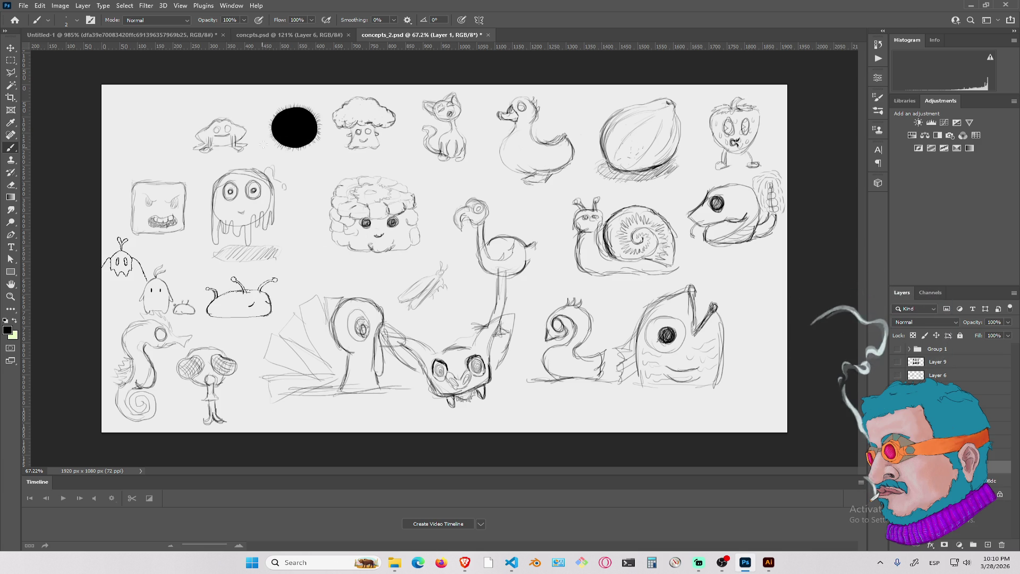
Switch to a 3 px Eraser to cut eyes and a mouth into the black disc
key("e")
right_click(309, 128)
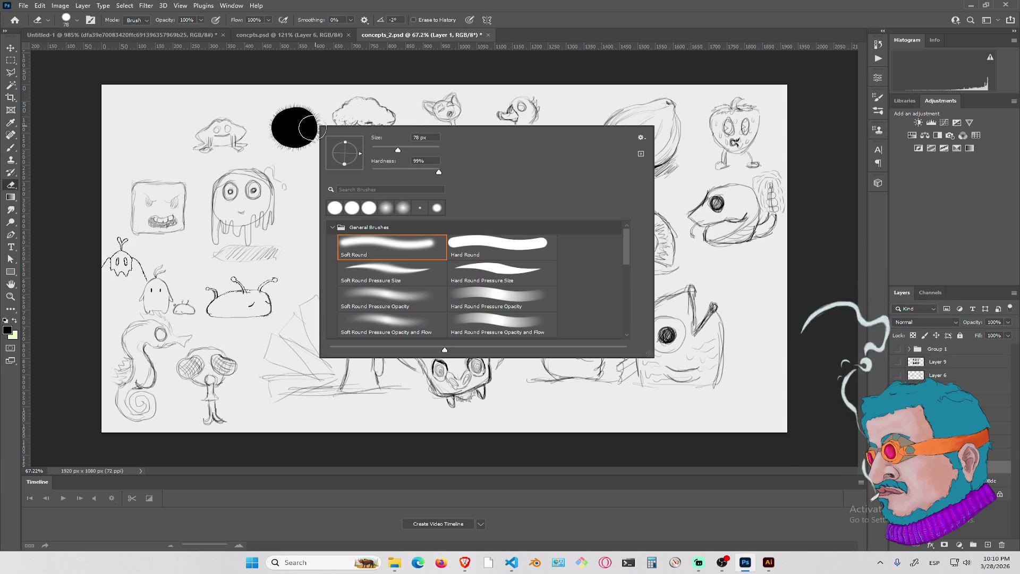
left_click(372, 149)
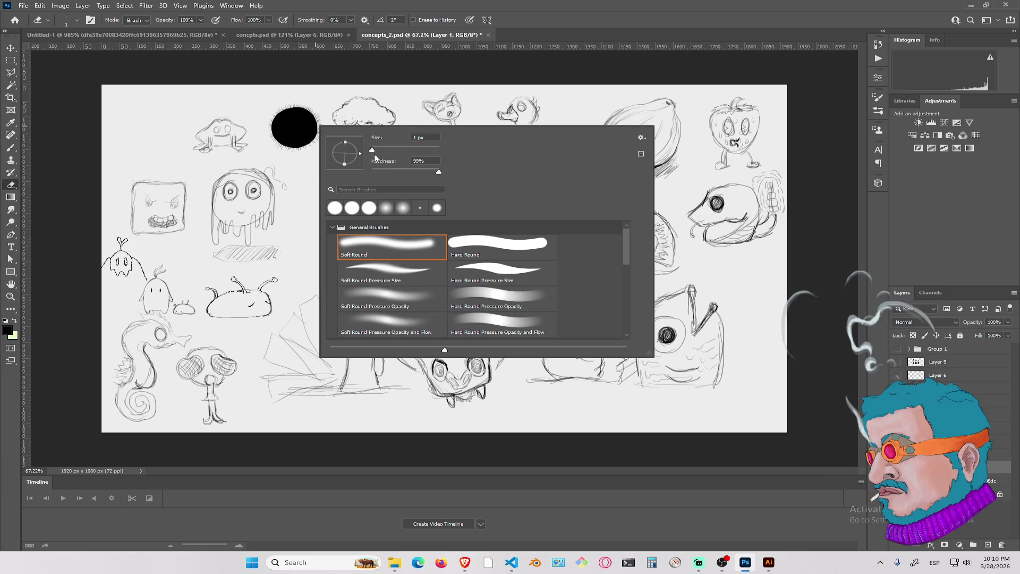
left_click_drag(373, 151, 374, 151)
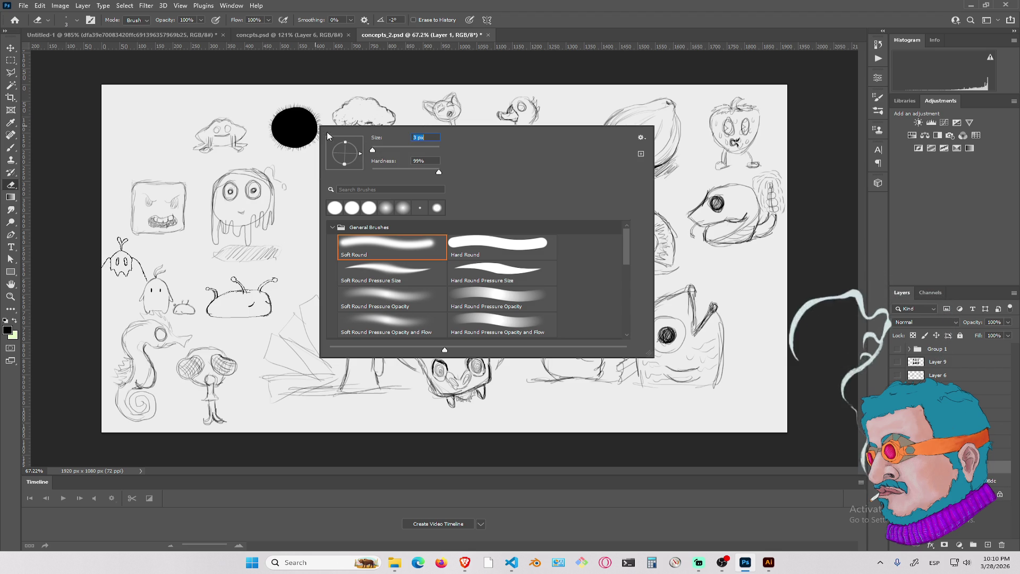
key("Return")
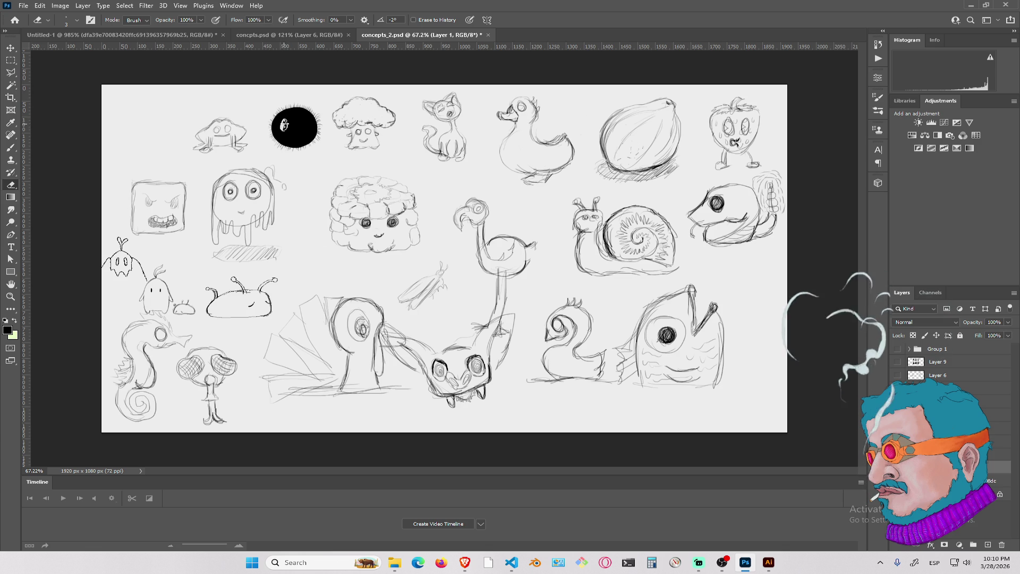
scroll(301, 115, "up", 5)
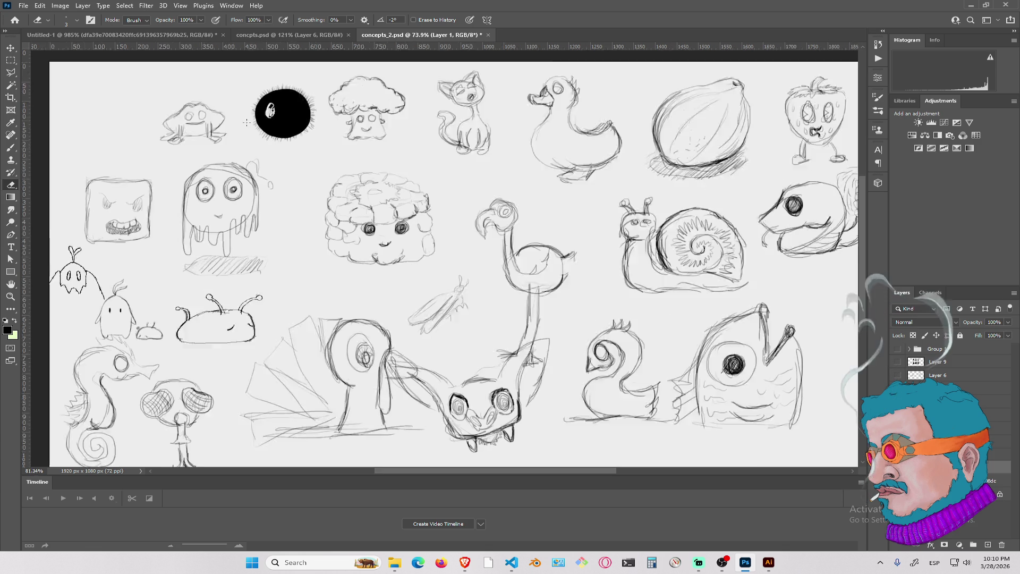
scroll(304, 116, "down", 3)
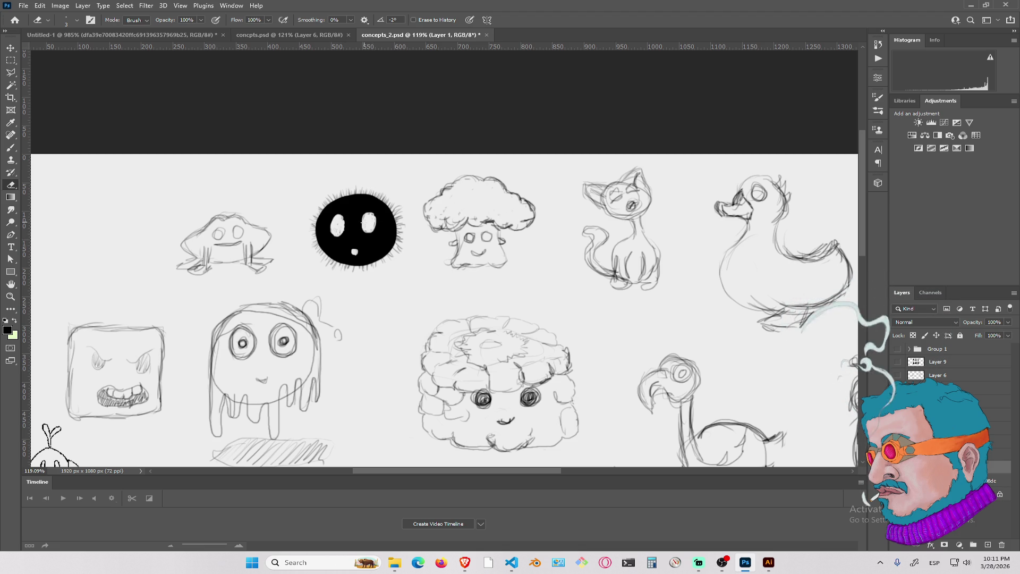
Return to the Brush and pan the canvas to reveal the empty top-left area
key("b")
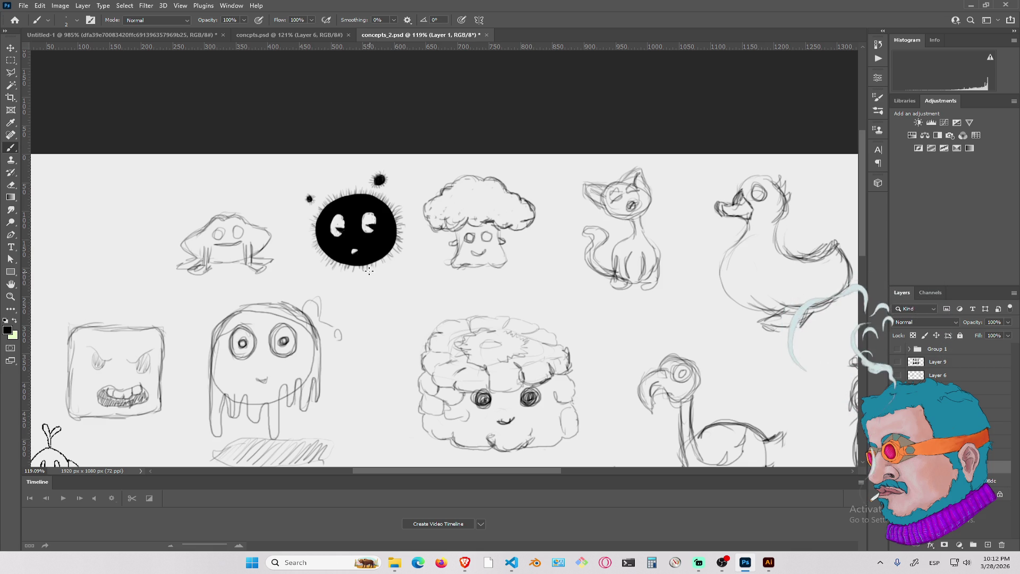
mouse_move(325, 240)
left_mouse_down()
mouse_move(479, 198)
mouse_move(489, 206)
left_mouse_up()
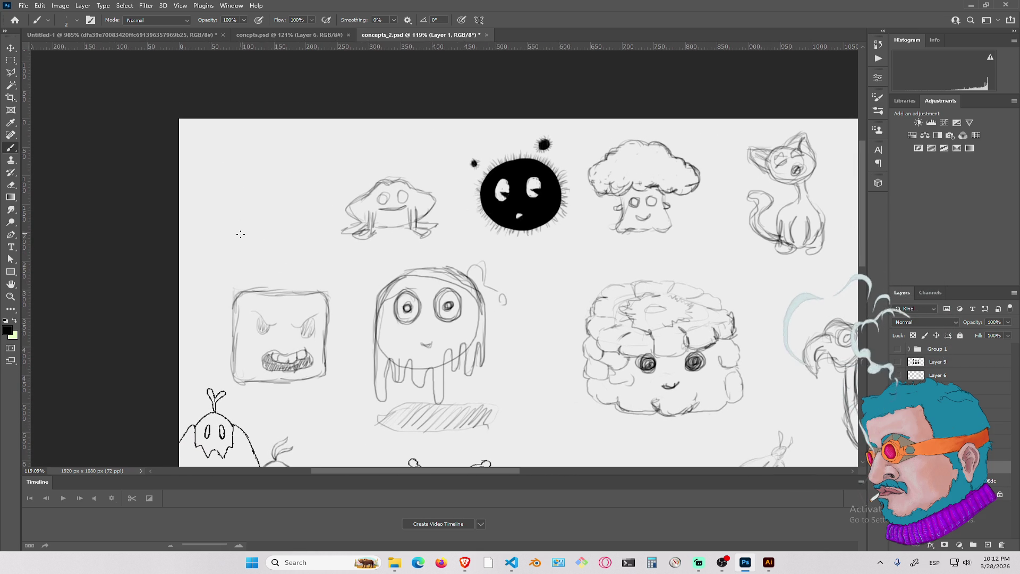
Rough in and darken a new creature outline in the empty top-left area, with an oval eye
left_click_drag(232, 241, 239, 218)
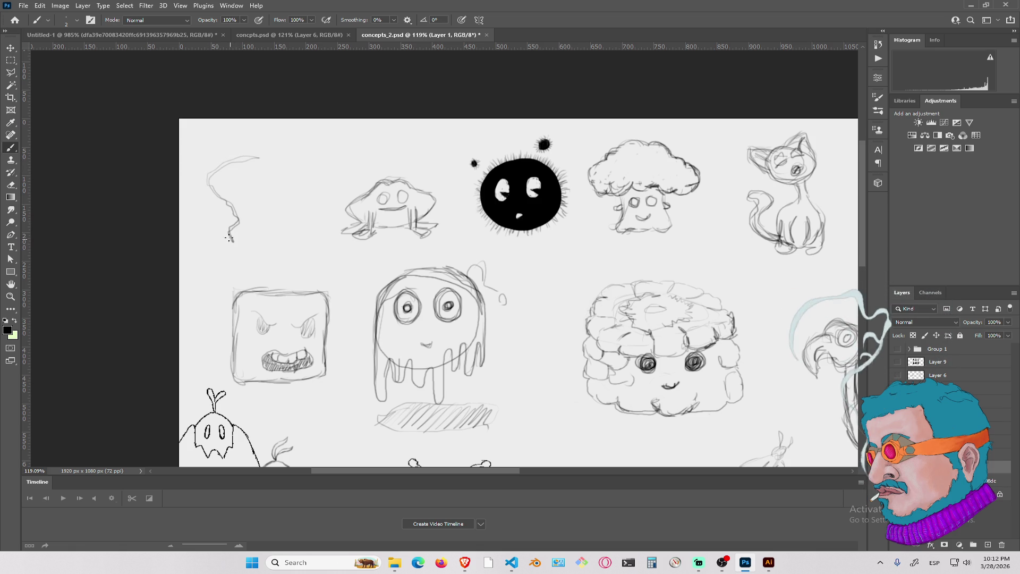
left_click_drag(238, 242, 288, 234)
mouse_move(277, 193)
left_mouse_down()
mouse_move(292, 158)
mouse_move(277, 189)
mouse_move(291, 240)
mouse_move(287, 179)
left_mouse_up()
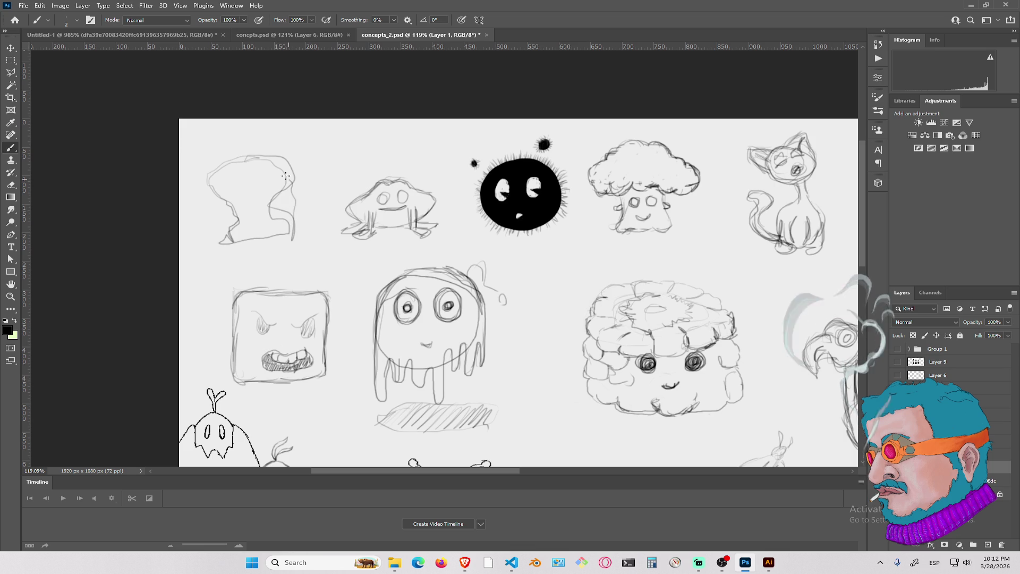
mouse_move(299, 219)
left_mouse_down()
mouse_move(296, 198)
mouse_move(273, 245)
mouse_move(236, 249)
mouse_move(295, 234)
mouse_move(214, 179)
left_mouse_up()
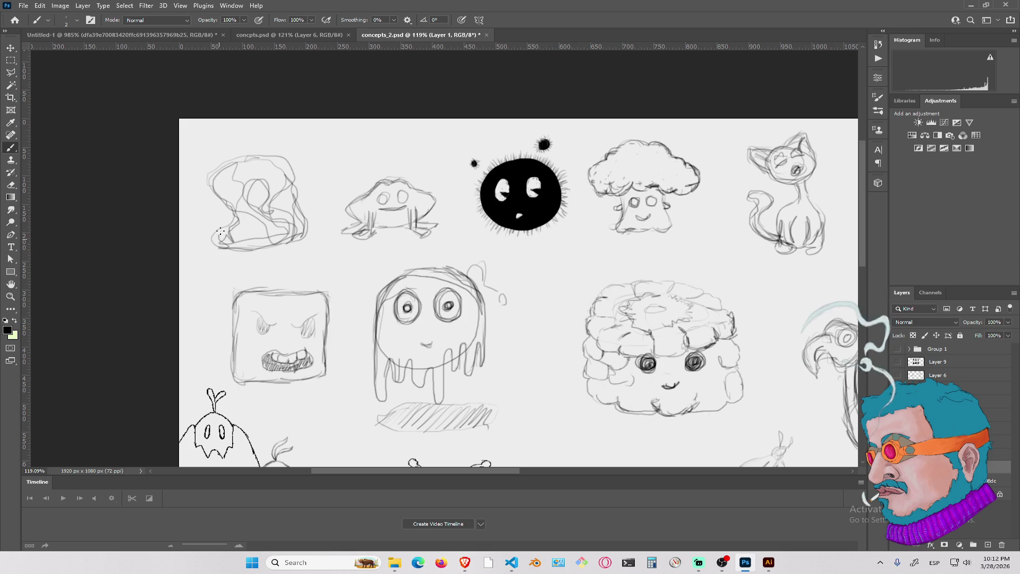
mouse_move(220, 229)
left_mouse_down()
mouse_move(229, 215)
mouse_move(222, 231)
mouse_move(212, 189)
mouse_move(223, 167)
mouse_move(268, 156)
mouse_move(291, 182)
mouse_move(297, 215)
mouse_move(250, 252)
mouse_move(281, 245)
mouse_move(273, 180)
mouse_move(256, 215)
mouse_move(245, 197)
mouse_move(253, 191)
mouse_move(249, 210)
mouse_move(266, 218)
mouse_move(287, 217)
mouse_move(285, 183)
mouse_move(242, 203)
left_mouse_up()
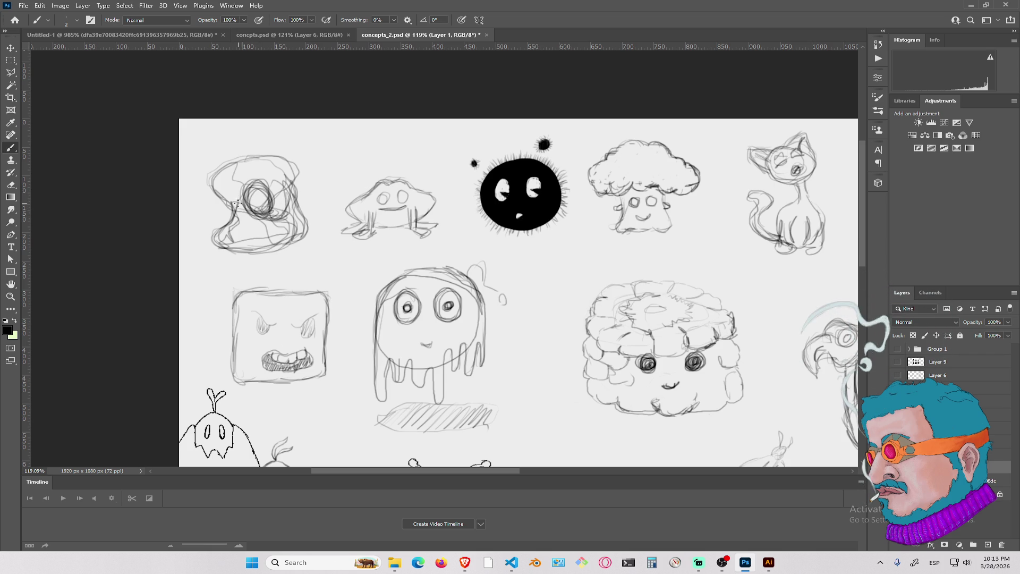
mouse_move(213, 240)
left_mouse_down()
mouse_move(277, 252)
mouse_move(307, 227)
mouse_move(297, 172)
mouse_move(292, 189)
left_mouse_up()
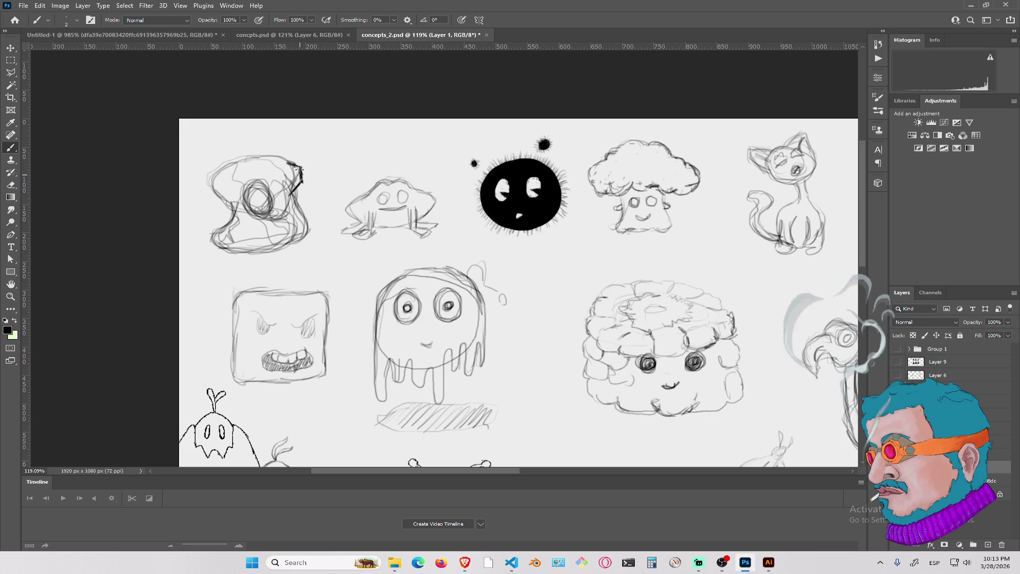
left_click_drag(295, 198, 292, 193)
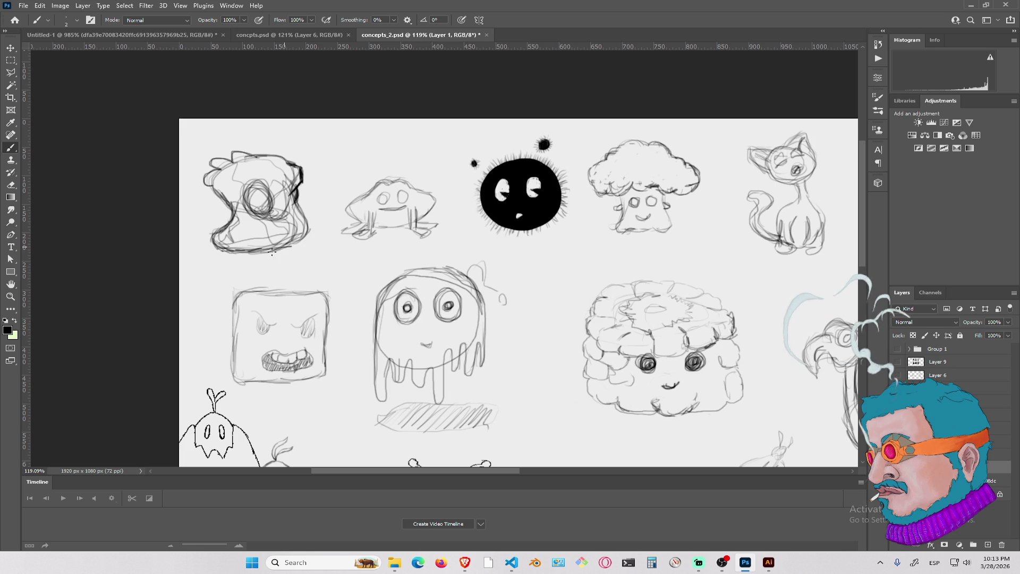
left_click_drag(236, 249, 305, 241)
mouse_move(262, 167)
left_mouse_down()
mouse_move(256, 186)
mouse_move(275, 171)
mouse_move(266, 163)
mouse_move(261, 183)
mouse_move(273, 175)
mouse_move(263, 162)
mouse_move(258, 186)
mouse_move(264, 166)
left_mouse_up()
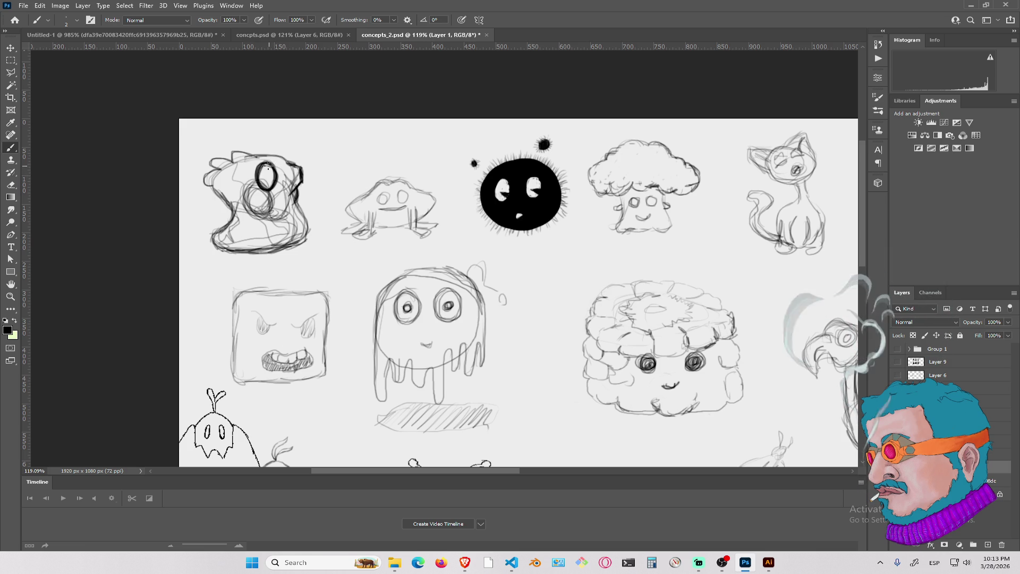
Set the brush to 12 px and draw thick strokes through the eye oval and left edge
right_click(284, 211)
mouse_move(336, 234)
left_mouse_down()
mouse_move(319, 231)
mouse_move(304, 248)
left_mouse_up()
left_click(268, 188)
mouse_move(264, 210)
left_mouse_down()
mouse_move(270, 181)
mouse_move(257, 202)
left_mouse_up()
mouse_move(209, 179)
left_mouse_down()
mouse_move(221, 171)
mouse_move(208, 185)
mouse_move(230, 205)
mouse_move(228, 228)
mouse_move(216, 234)
mouse_move(234, 248)
mouse_move(297, 244)
mouse_move(307, 233)
mouse_move(295, 206)
mouse_move(298, 166)
mouse_move(258, 156)
mouse_move(236, 164)
left_mouse_up()
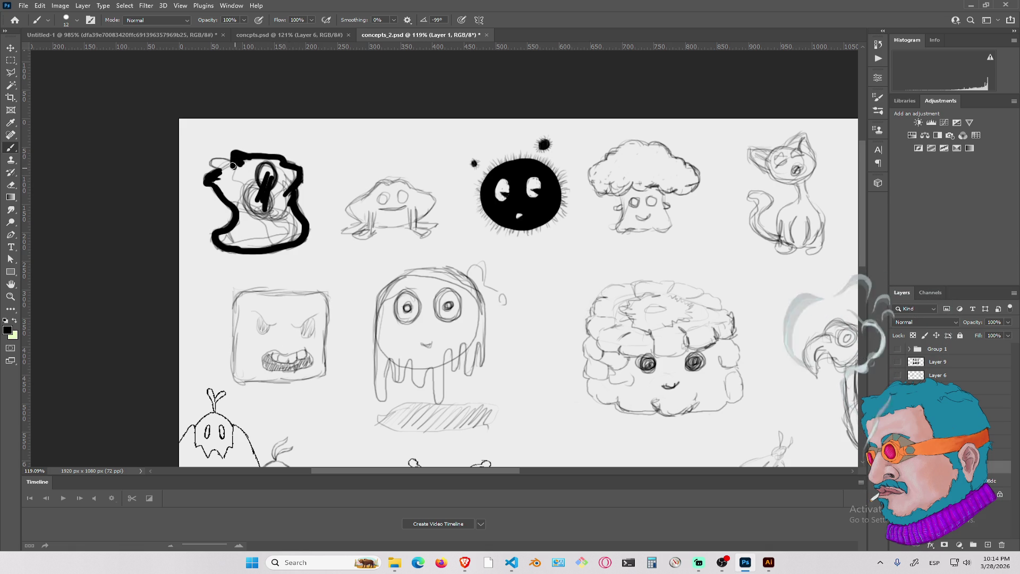
Paint the top-left creature solid black, leaving only its eye white
mouse_move(212, 162)
left_mouse_down()
mouse_move(231, 165)
mouse_move(217, 179)
mouse_move(223, 191)
mouse_move(245, 164)
mouse_move(256, 190)
mouse_move(248, 160)
mouse_move(277, 162)
mouse_move(275, 192)
mouse_move(289, 183)
mouse_move(263, 205)
mouse_move(287, 210)
mouse_move(297, 234)
mouse_move(292, 209)
mouse_move(228, 232)
mouse_move(226, 244)
mouse_move(279, 245)
mouse_move(257, 247)
mouse_move(277, 224)
mouse_move(273, 232)
mouse_move(266, 215)
mouse_move(245, 228)
mouse_move(236, 191)
mouse_move(233, 207)
mouse_move(255, 192)
mouse_move(244, 158)
mouse_move(268, 171)
left_mouse_up()
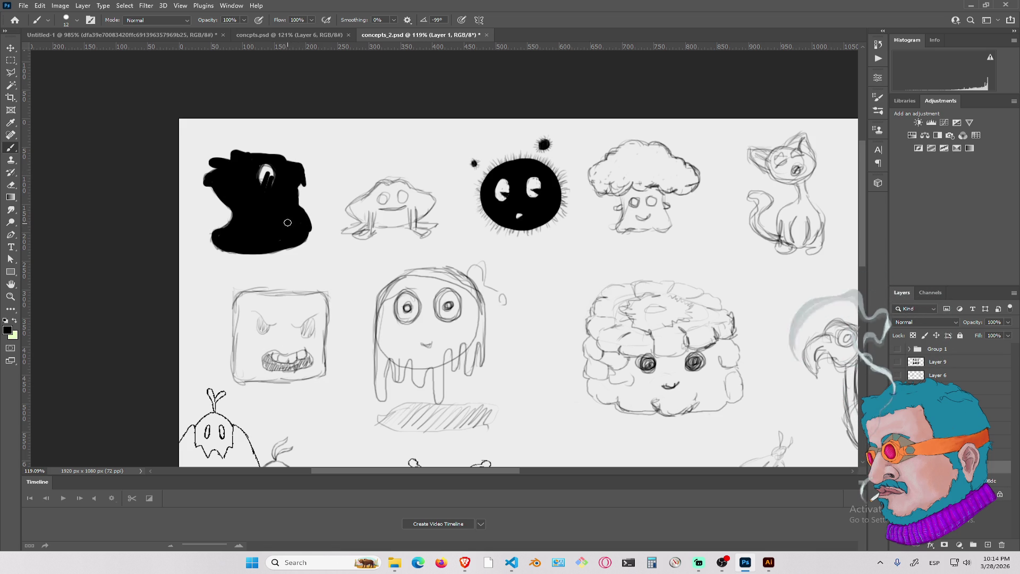
With a 12 px eraser, trim the blob's right edge and widen the eye into an oval
key("e")
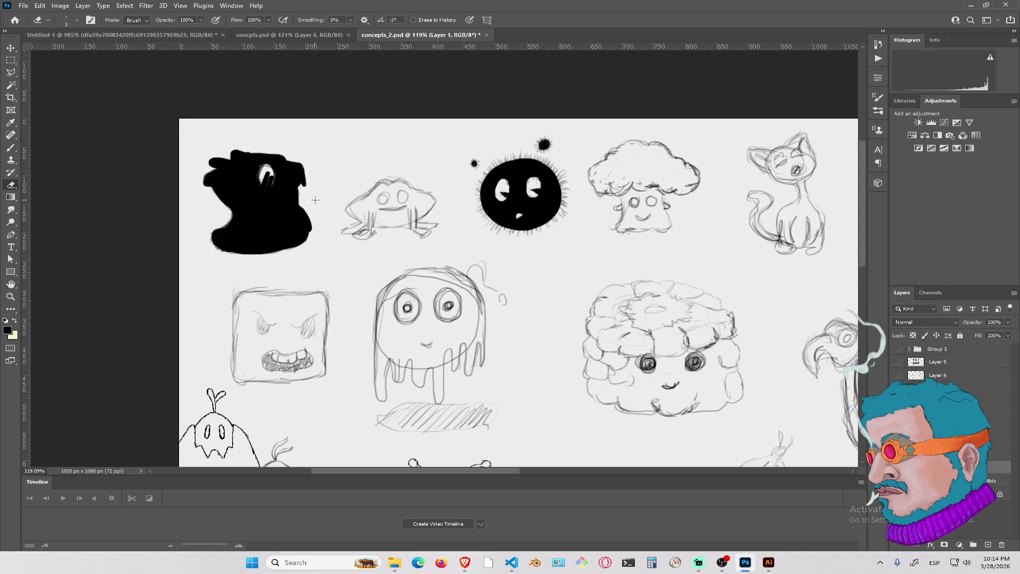
right_click(303, 194)
mouse_move(378, 210)
left_mouse_down()
mouse_move(393, 224)
mouse_move(379, 227)
left_mouse_up()
left_click(310, 200)
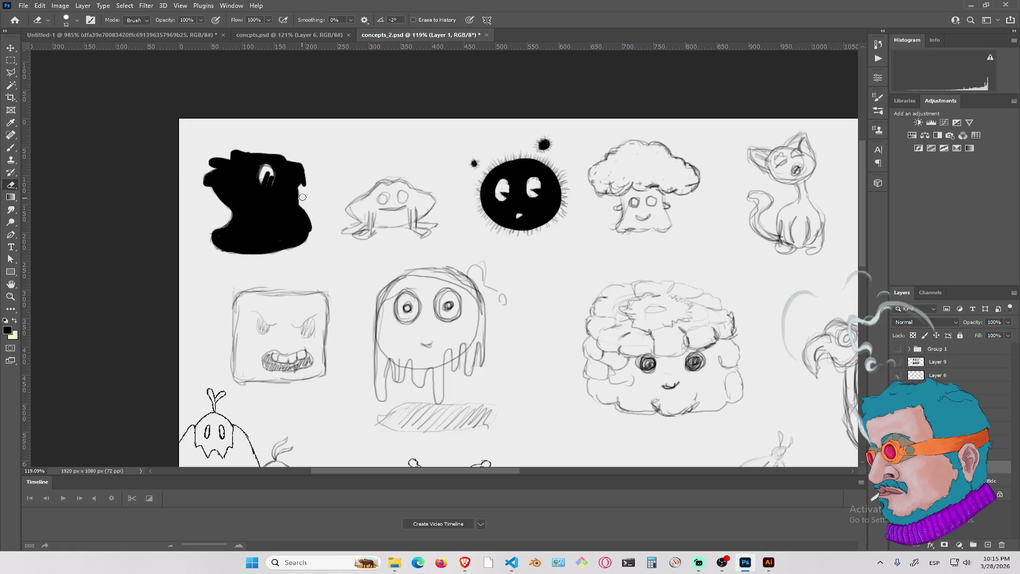
mouse_move(301, 206)
left_mouse_down()
mouse_move(314, 234)
mouse_move(306, 211)
left_mouse_up()
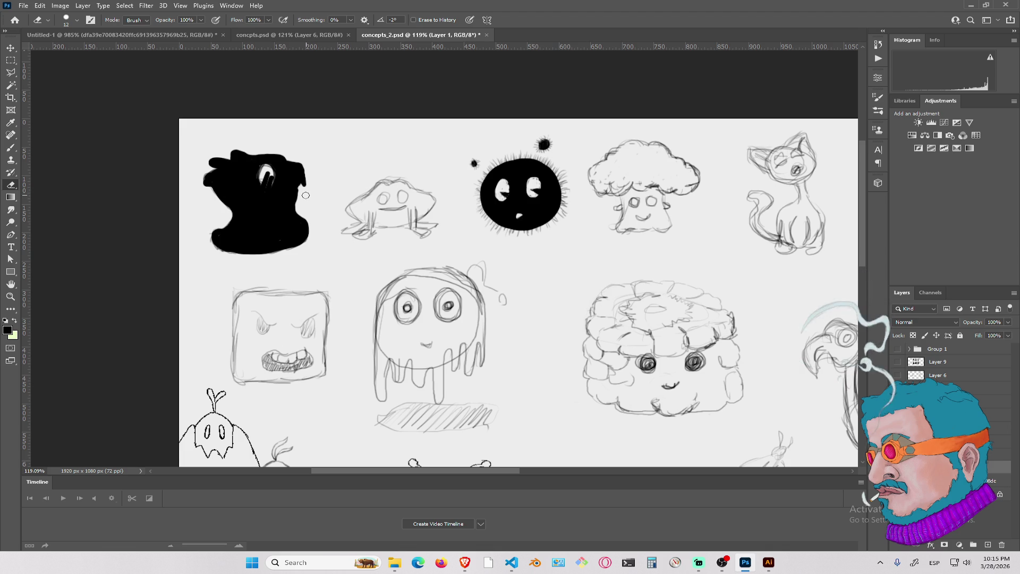
left_click_drag(262, 181, 265, 167)
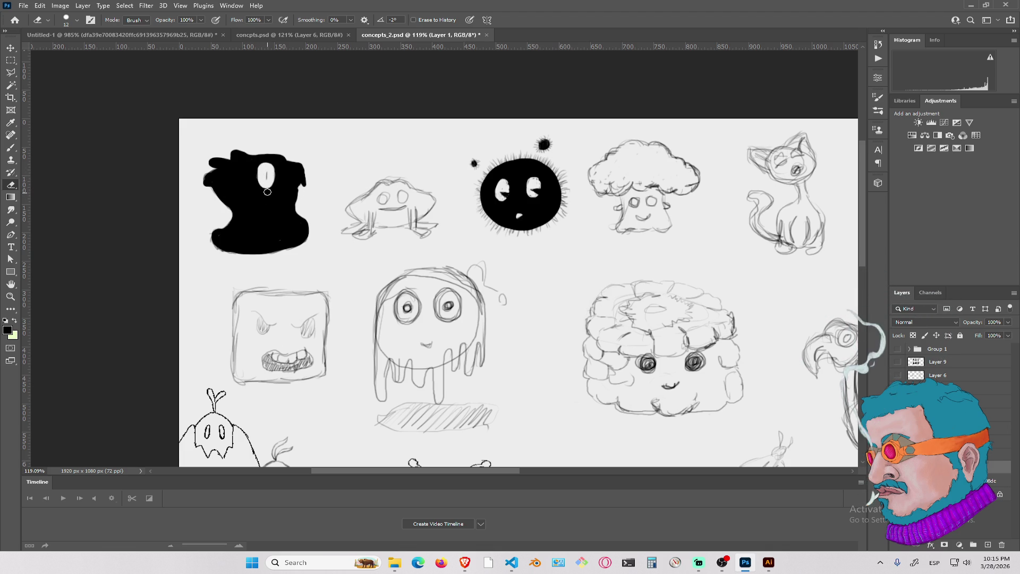
Switch back to the Brush and set its size to 4 px
key("b")
right_click(268, 173)
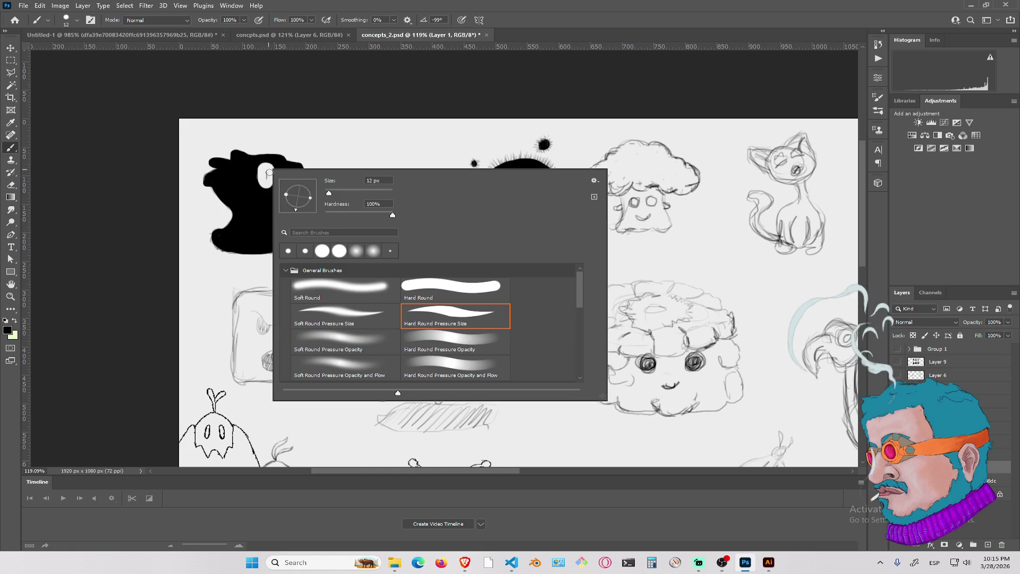
left_click_drag(330, 182, 325, 184)
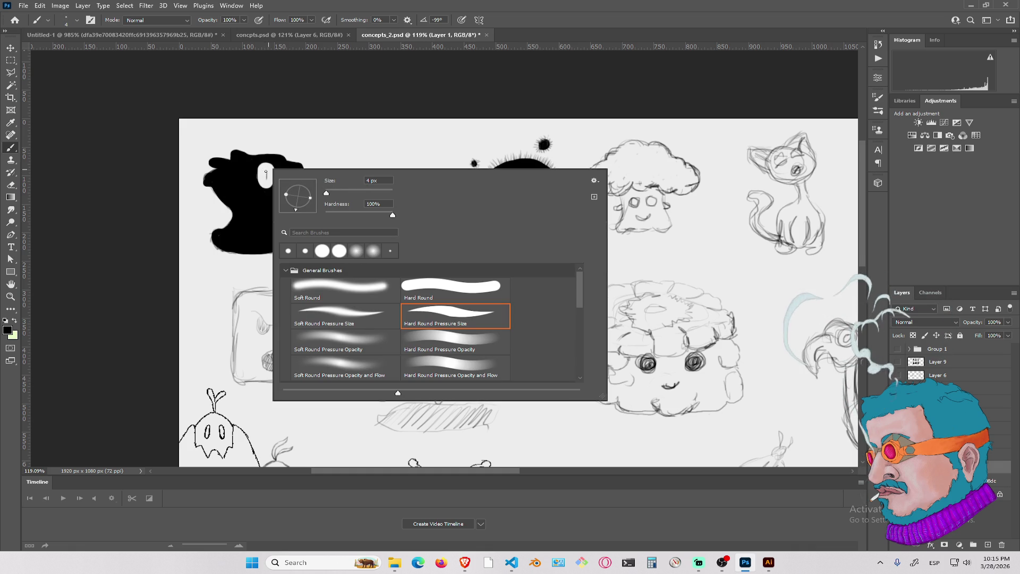
key("Return")
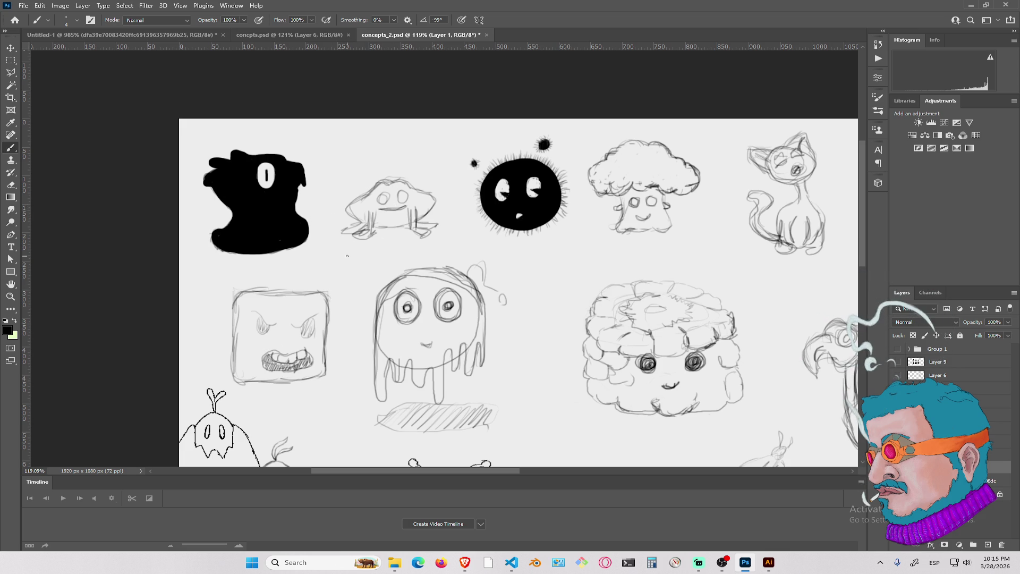
Zoom out, sketch a shape at the right edge, then undo it along with earlier strokes
scroll(442, 290, "down", 3)
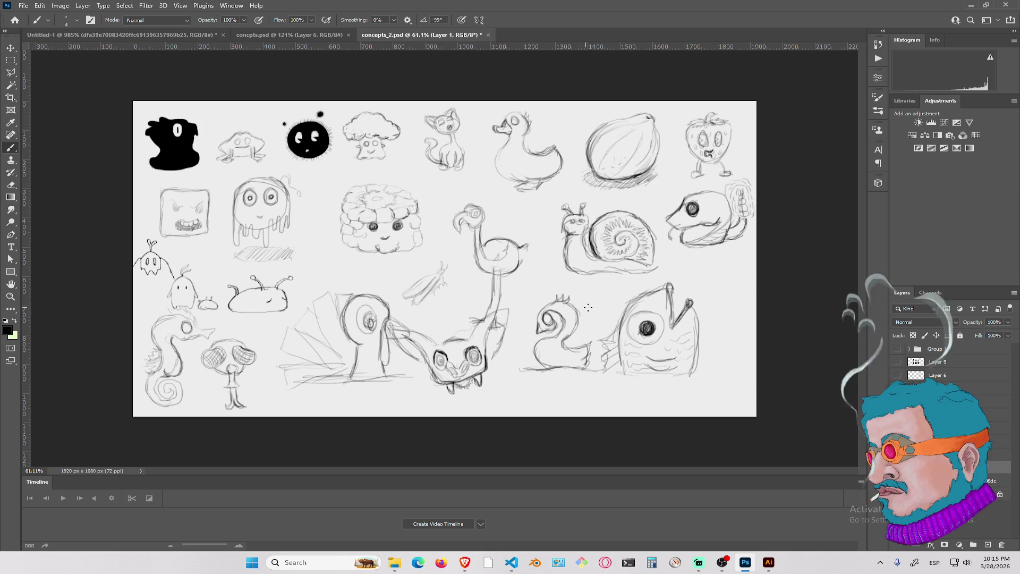
mouse_move(723, 262)
left_mouse_down()
mouse_move(700, 281)
mouse_move(704, 293)
mouse_move(723, 287)
mouse_move(700, 284)
mouse_move(722, 309)
mouse_move(710, 329)
mouse_move(738, 338)
mouse_move(742, 287)
mouse_move(720, 262)
mouse_move(708, 275)
mouse_move(714, 293)
mouse_move(730, 265)
mouse_move(738, 274)
mouse_move(728, 337)
mouse_move(718, 333)
left_mouse_up()
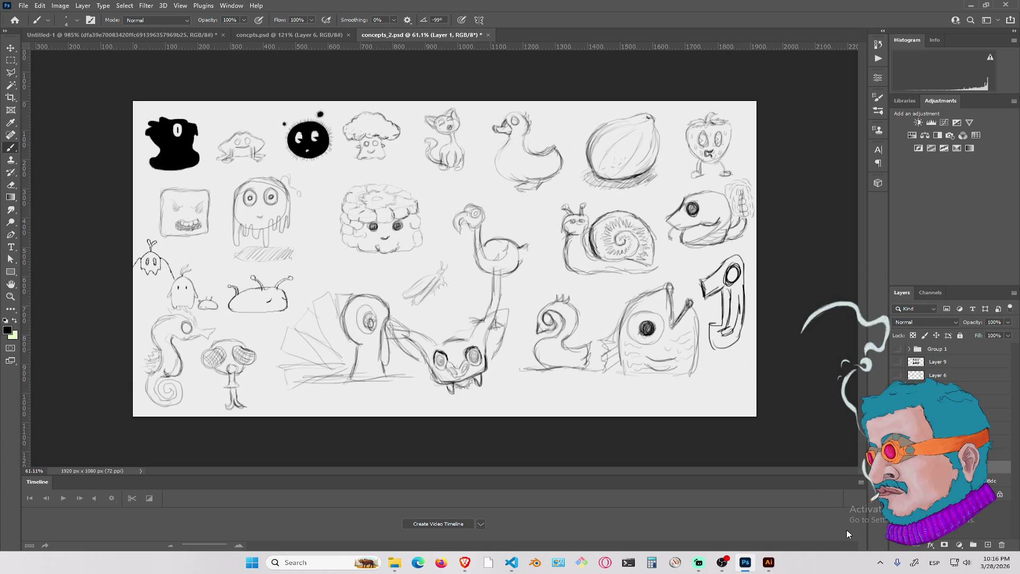
key("ctrl+z")
key("ctrl+z")
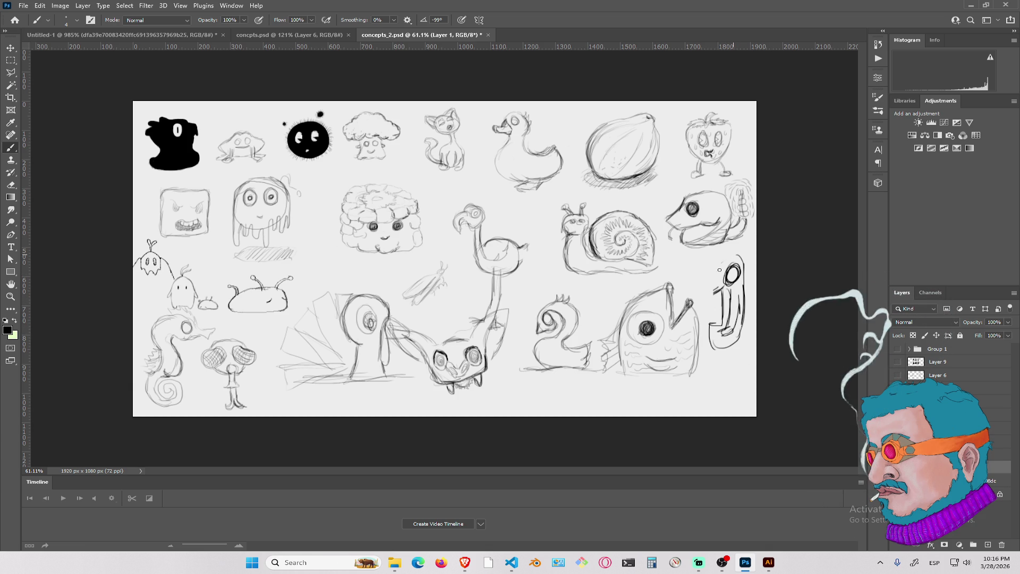
key("ctrl+z")
key("ctrl+z")
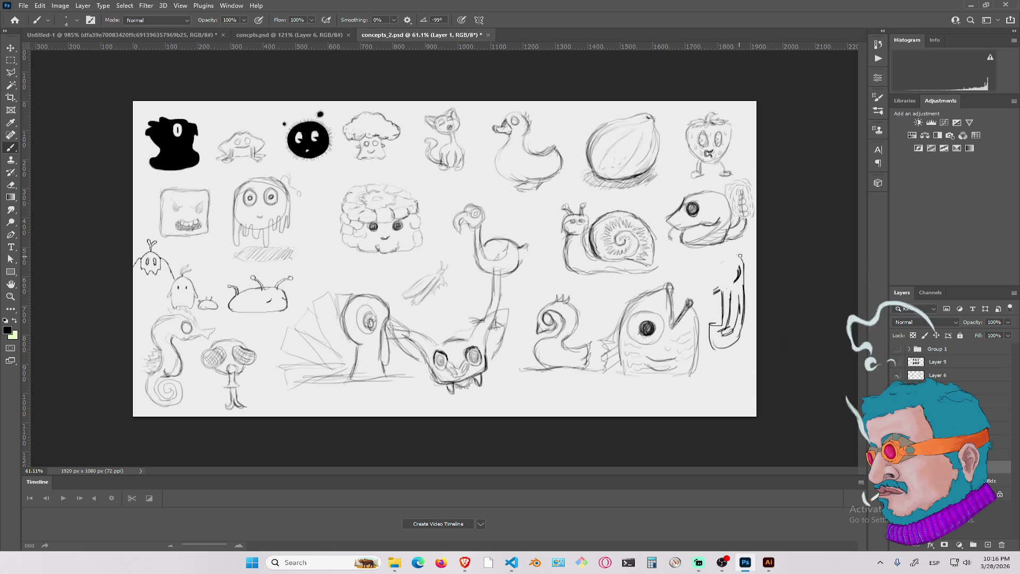
key("ctrl+z")
key("ctrl+z")
key("ctrl+z")
key("ctrl+z")
key("ctrl+z")
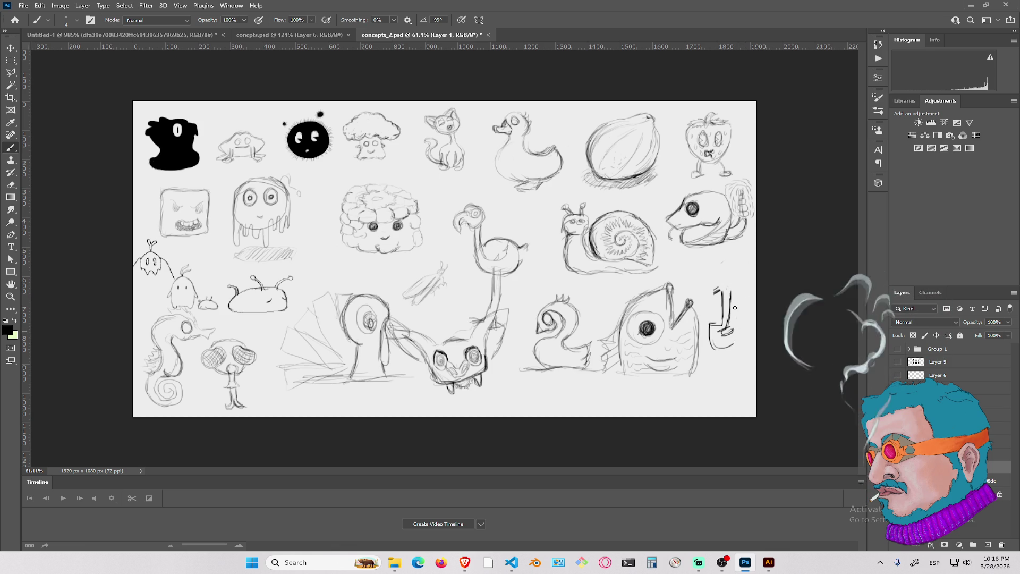
key("ctrl+z")
key("ctrl+z")
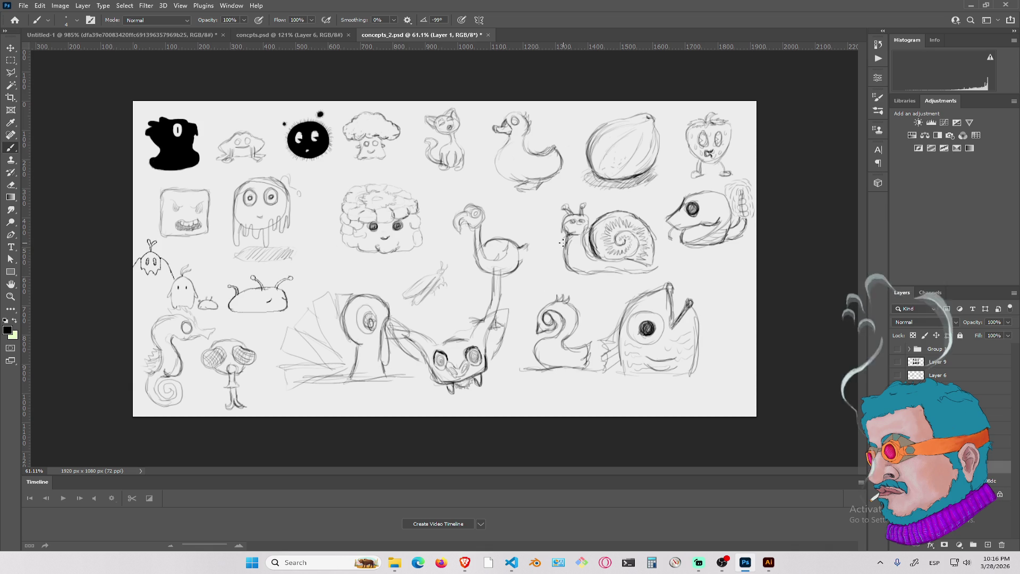
Brush a wavy vertical outline with small circles at the right, undoing its bottom strokes
mouse_move(724, 271)
left_mouse_down()
mouse_move(715, 392)
mouse_move(741, 381)
left_mouse_up()
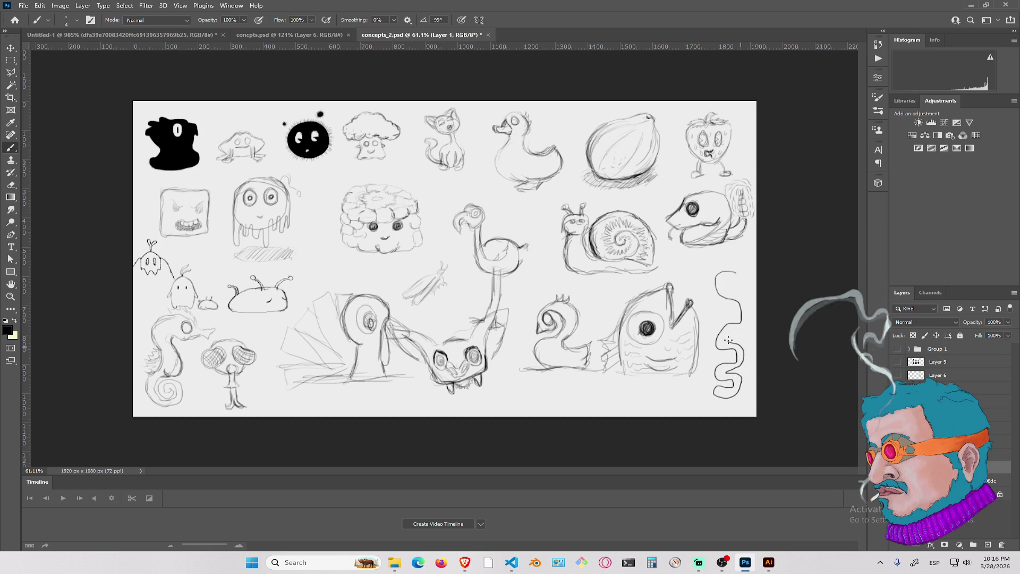
mouse_move(746, 304)
left_mouse_down()
mouse_move(725, 271)
mouse_move(713, 315)
mouse_move(745, 284)
left_mouse_up()
left_click_drag(746, 333, 725, 356)
left_click_drag(740, 401, 738, 403)
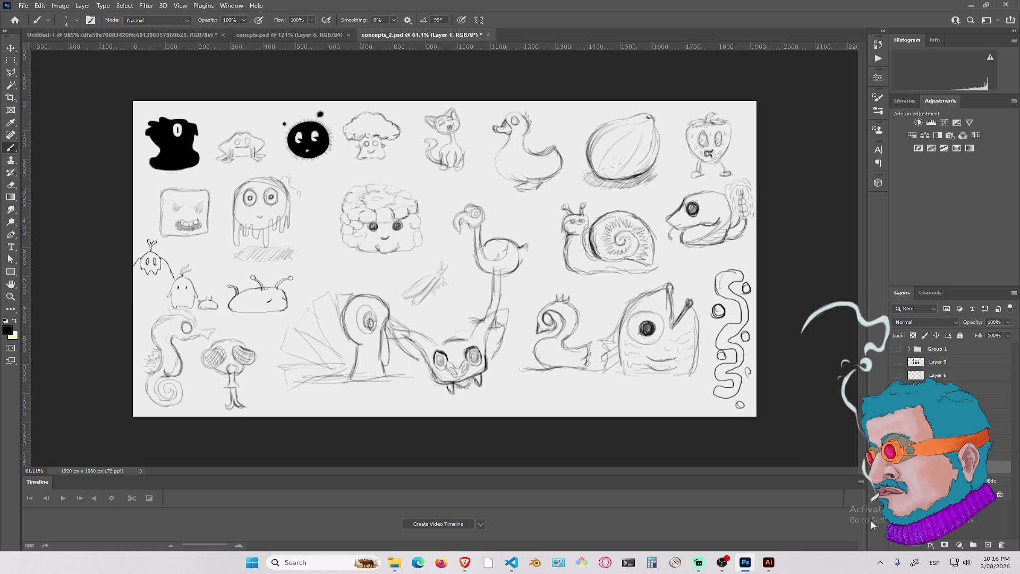
key("ctrl+z")
key("ctrl+z")
key("ctrl+z")
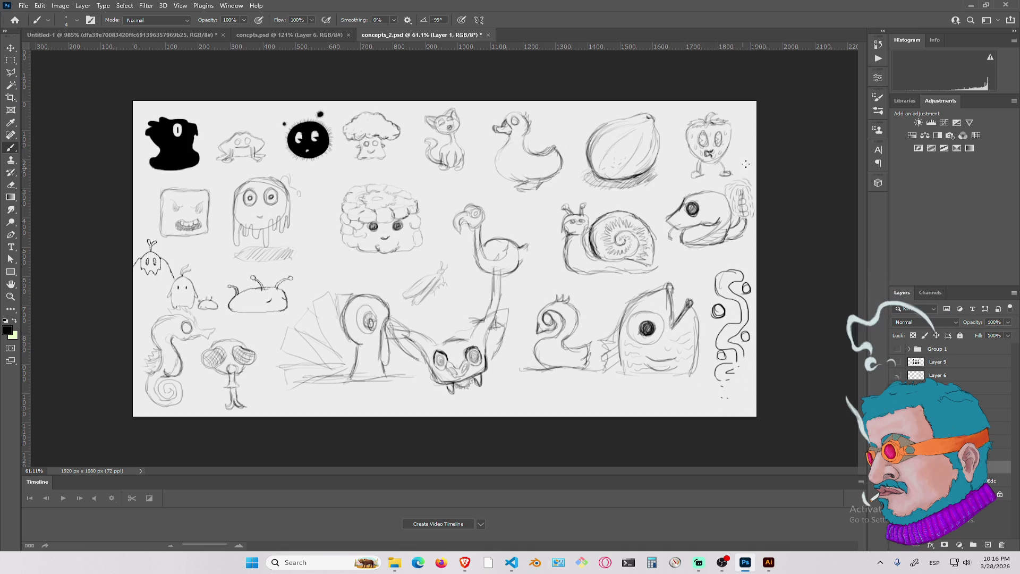
key("ctrl+z")
key("ctrl+z")
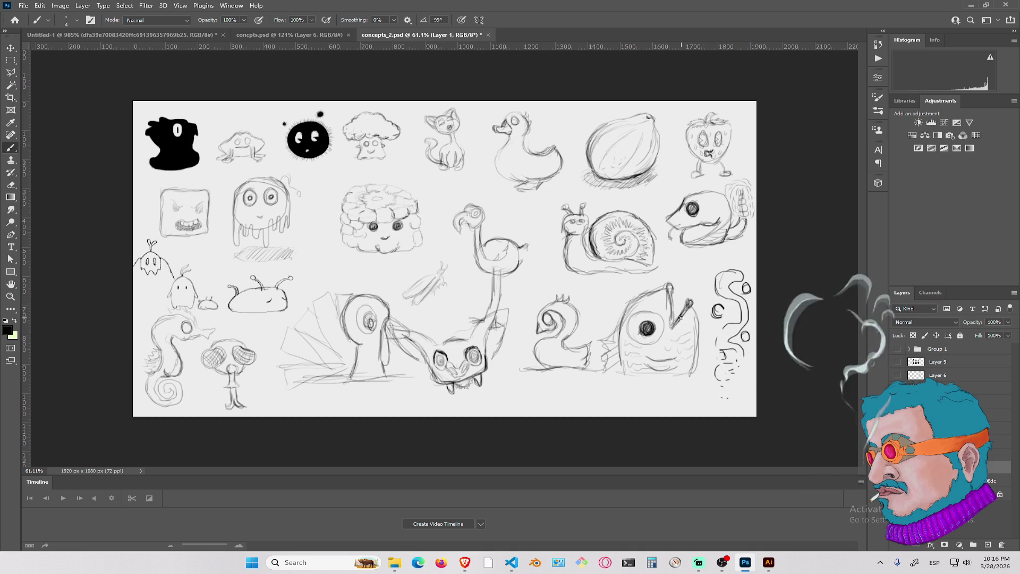
Delete the wavy sketch with a rectangular marquee selection, then deselect
key("m")
mouse_move(759, 257)
left_mouse_down()
mouse_move(761, 290)
mouse_move(707, 430)
left_mouse_up()
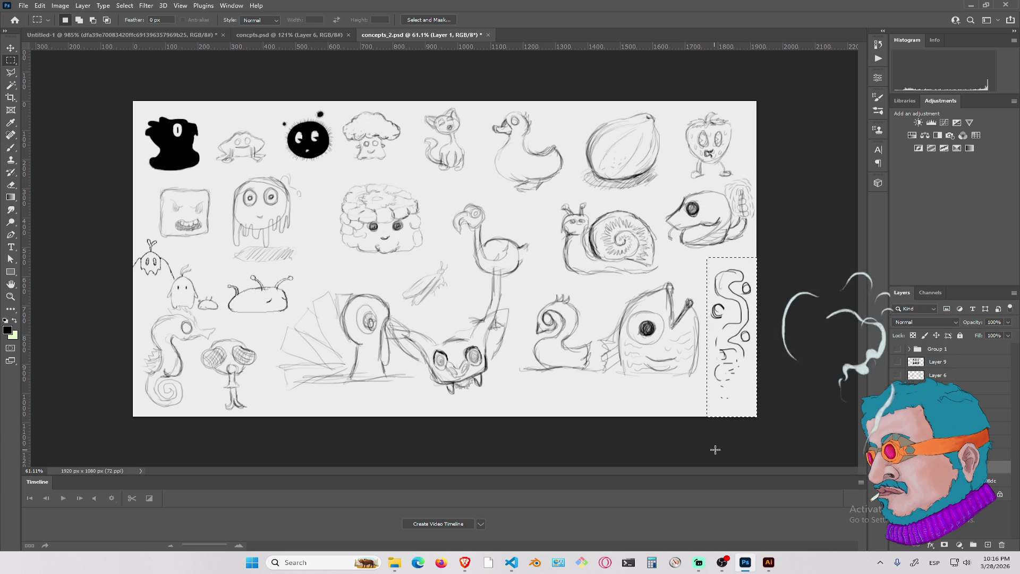
key("Delete")
key("ctrl+d")
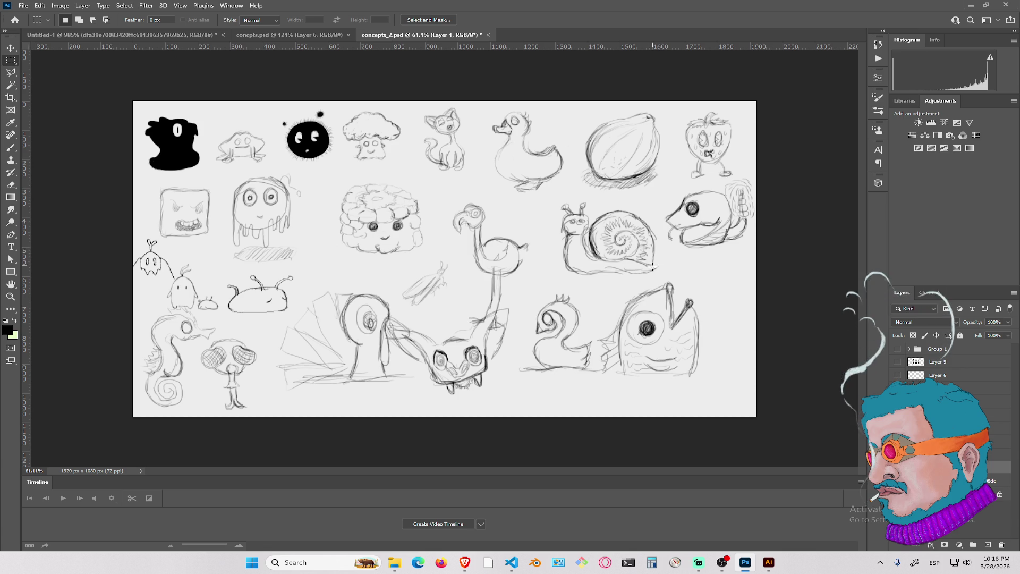
Clear the whole sheet, save concepts_2.psd, and add a fresh empty Layer 16
key("b")
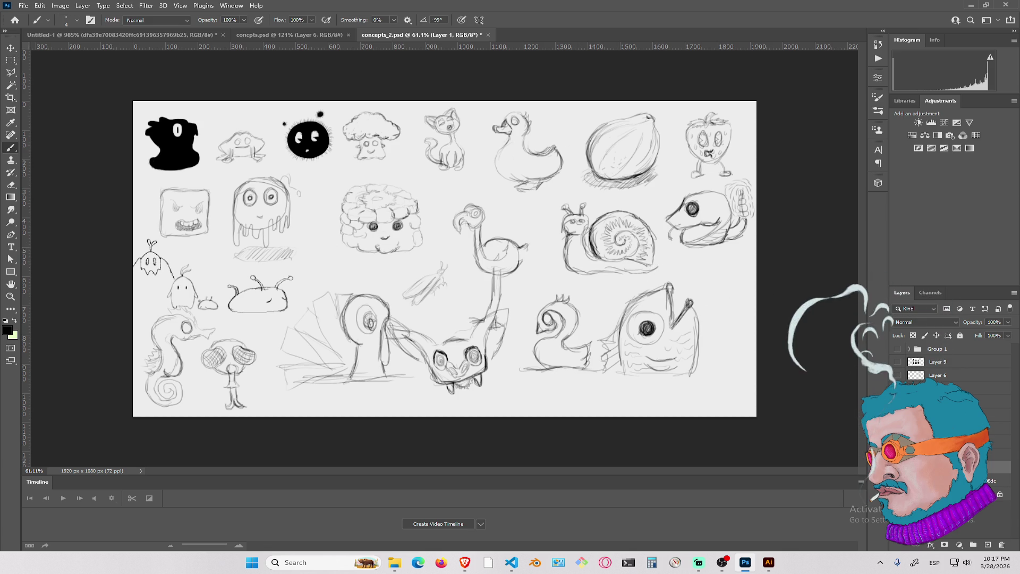
key("Delete")
key("ctrl+s")
key("ctrl+shift+n")
key("Return")
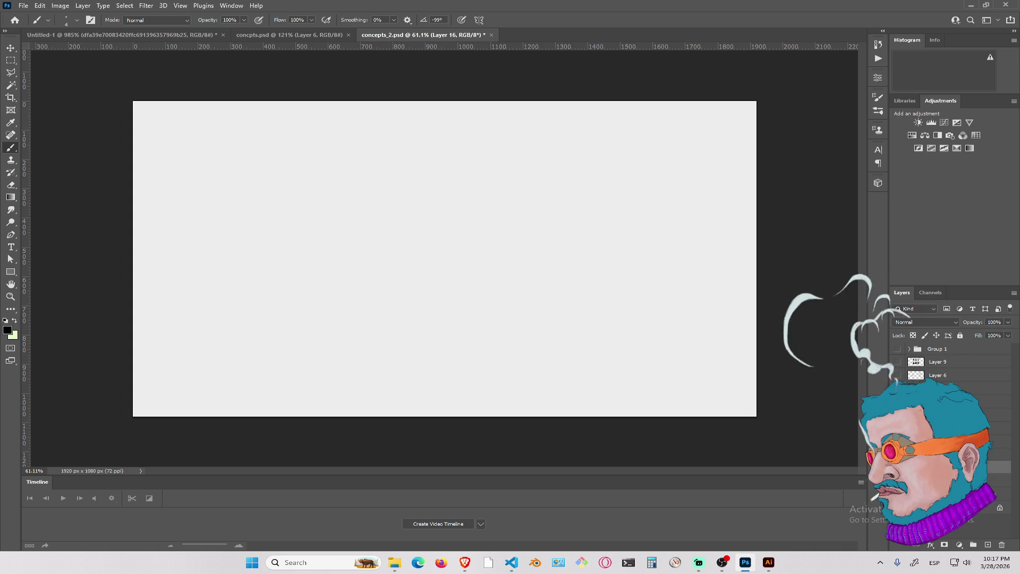
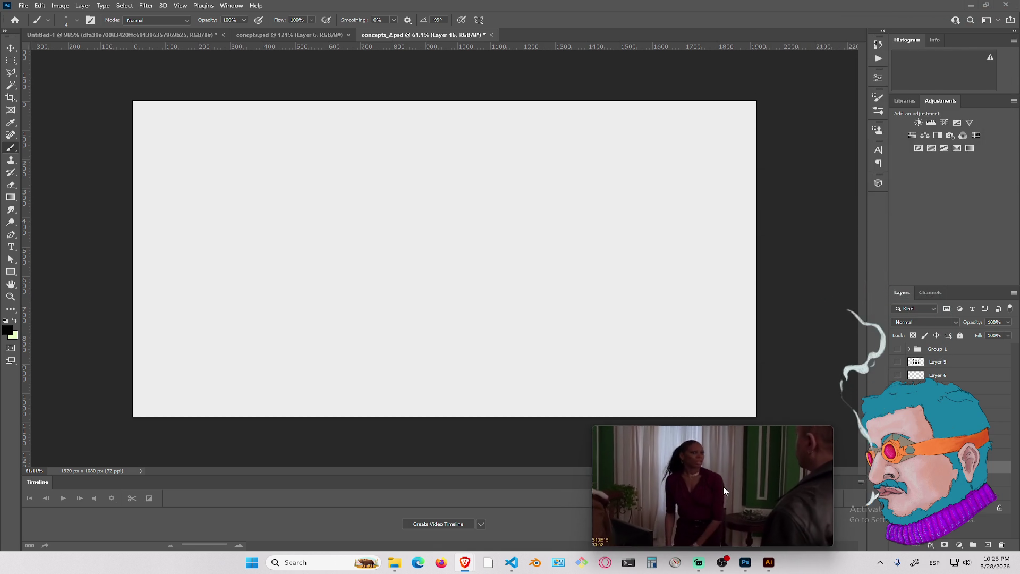
Undo the blank Layer 16 so the creature sketches in concepts_2.psd show again
mouse_move(918, 152)
left_mouse_down()
mouse_move(896, 90)
mouse_move(909, 66)
left_mouse_up()
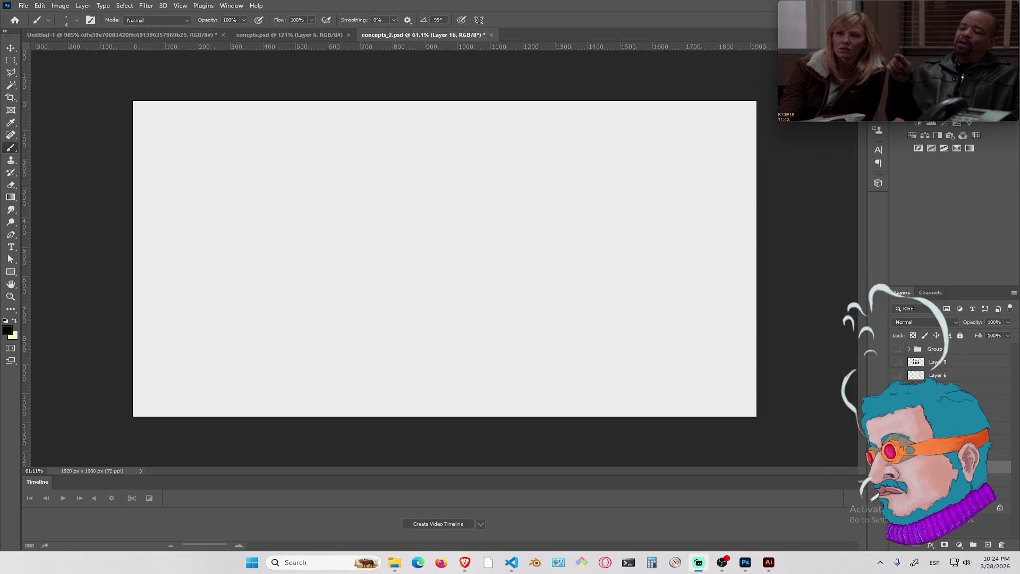
mouse_move(1007, 113)
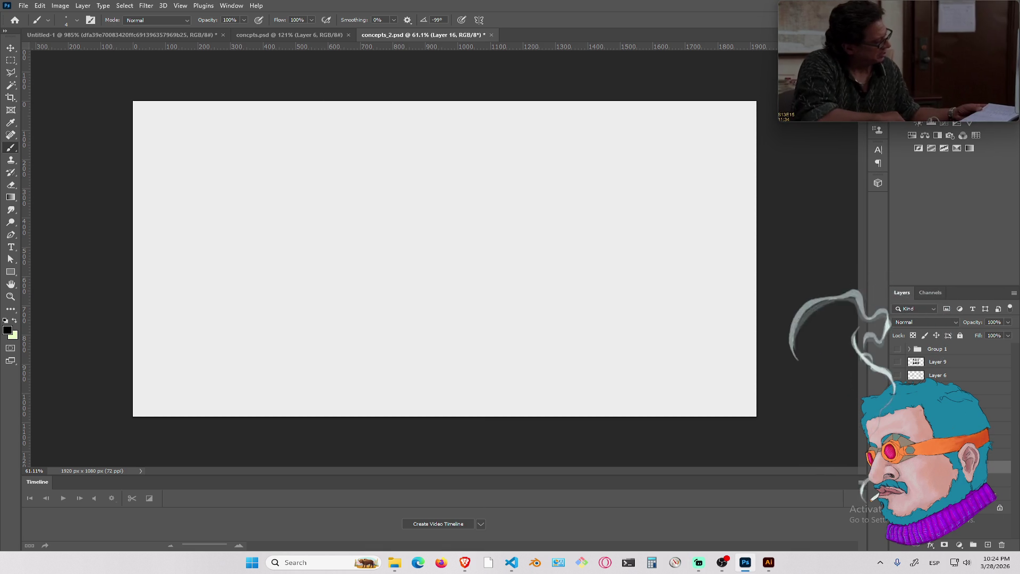
key("alt+bracketleft")
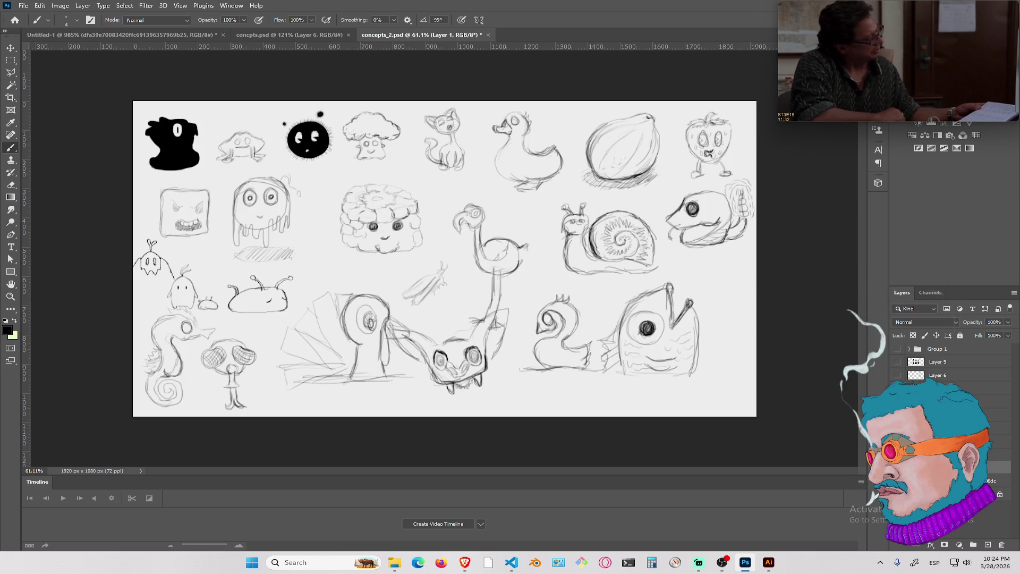
Save and close concepts_2.psd, returning to concepts.psd
key("ctrl+s")
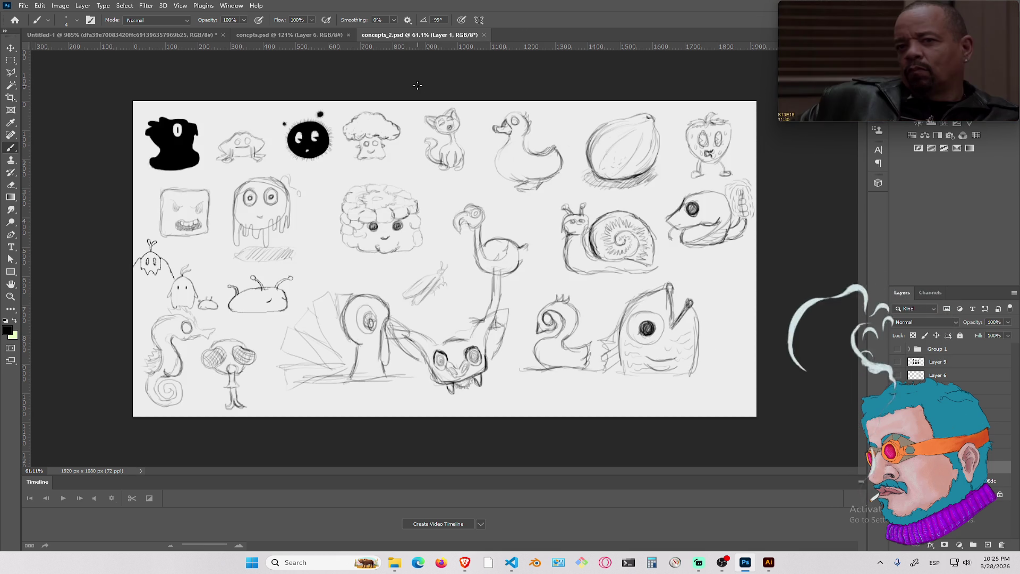
left_click(484, 34)
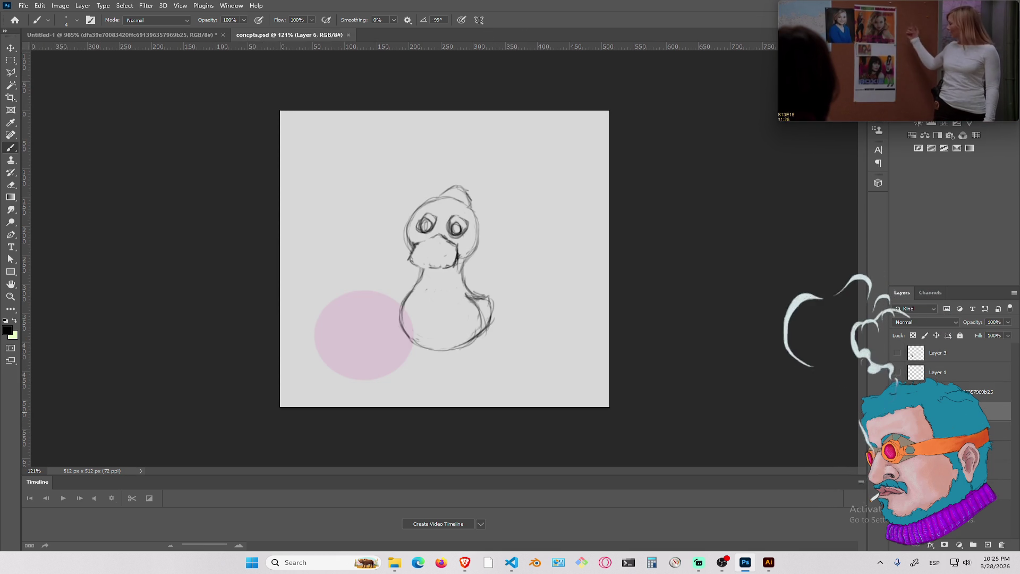
key("ctrl+z")
key("ctrl+shift+z")
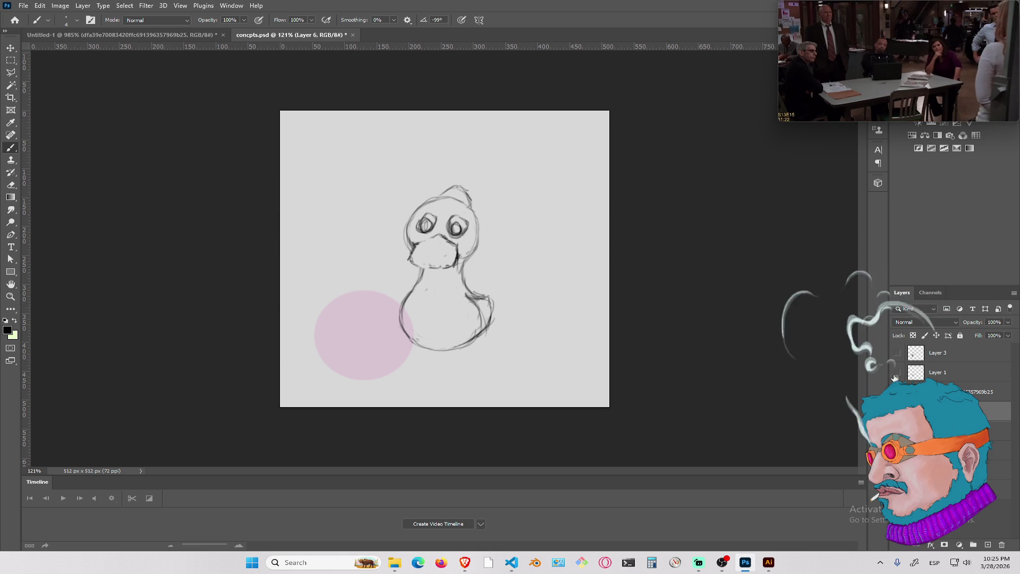
Check Layer 3 and undo/redo until only the cleaned-up bear sketch remains
left_click(897, 352)
left_click(897, 352)
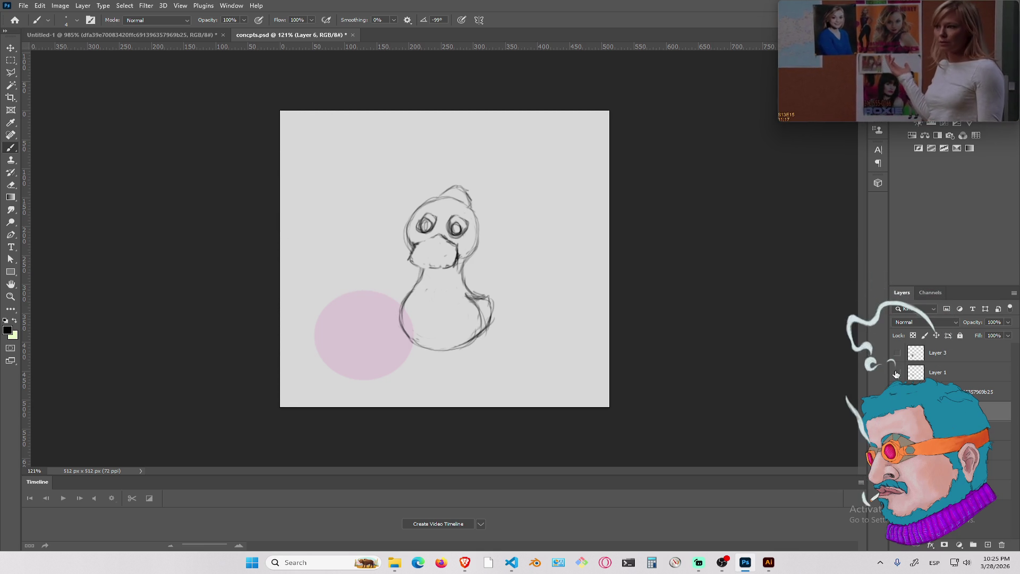
key("ctrl+z")
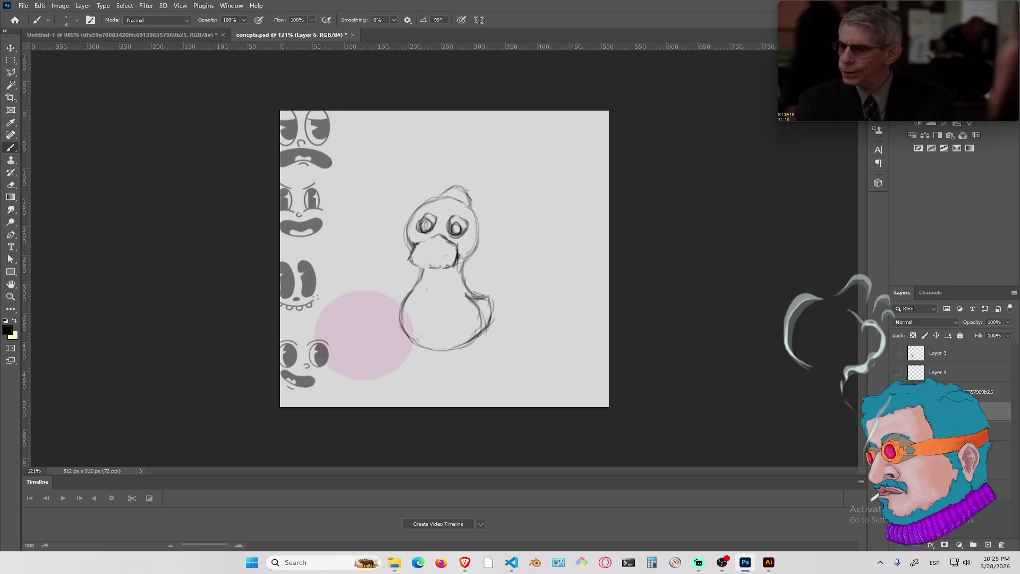
key("ctrl+shift+z")
key("ctrl+z")
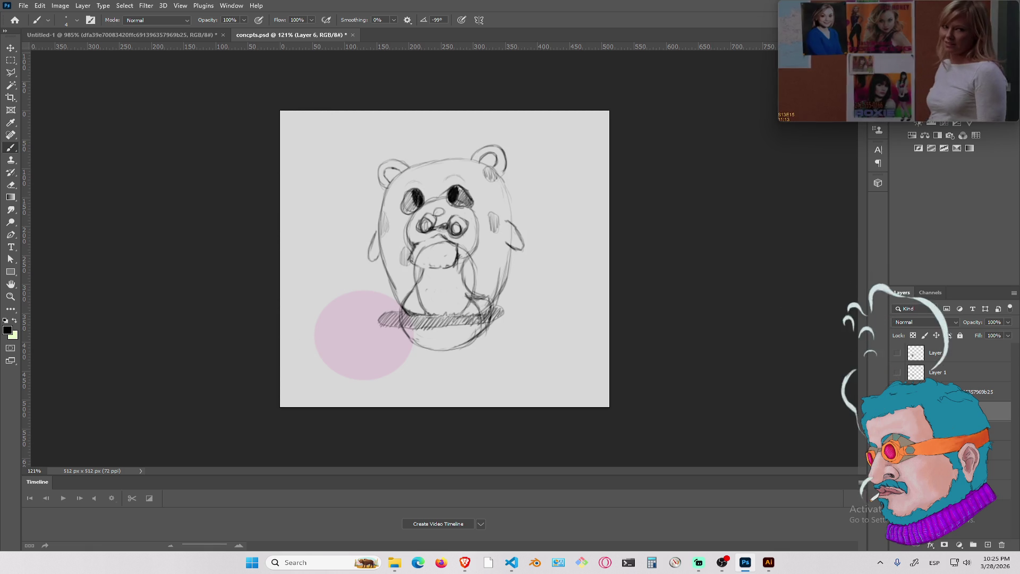
key("ctrl+z")
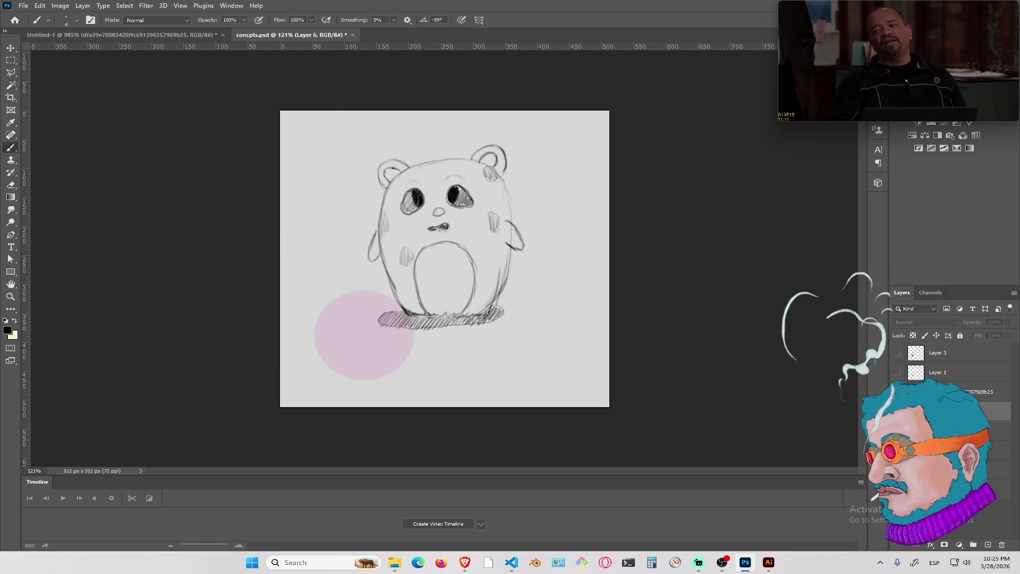
key("ctrl+z")
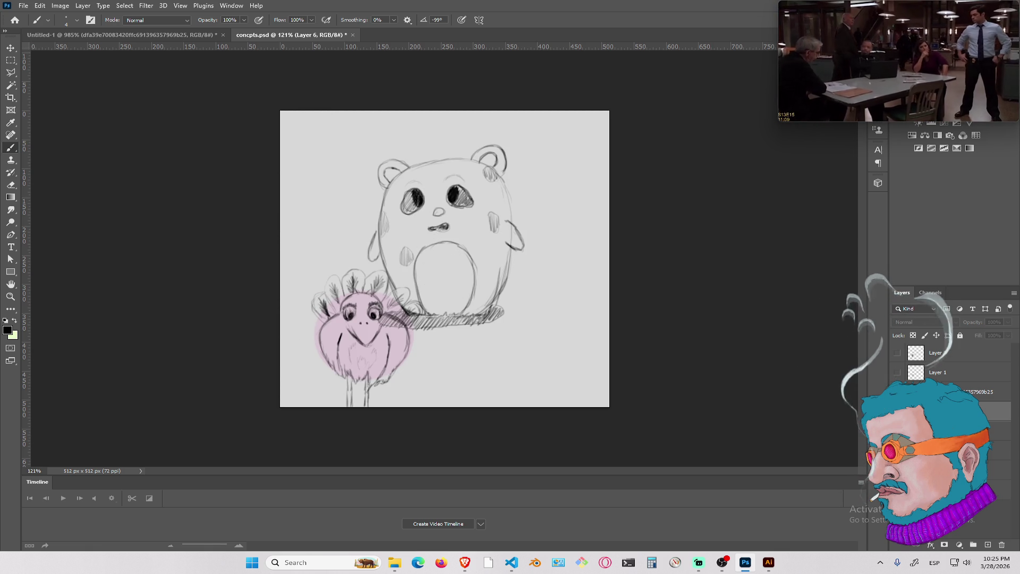
key("ctrl+z")
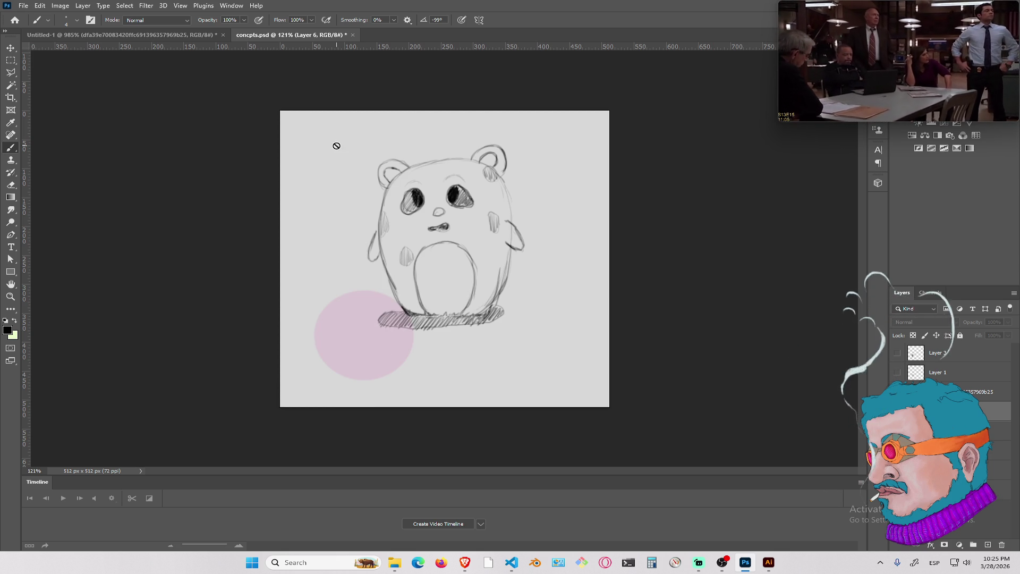
left_click(10, 97)
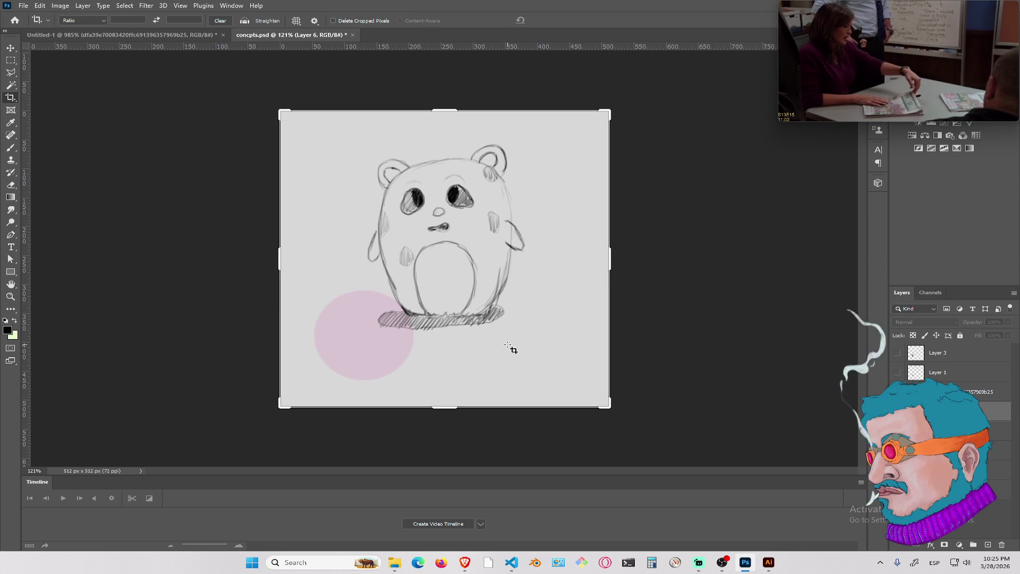
Extend the canvas to 1998×2217 px with Crop and delete the old sketch layers
scroll(507, 346, "down", 7)
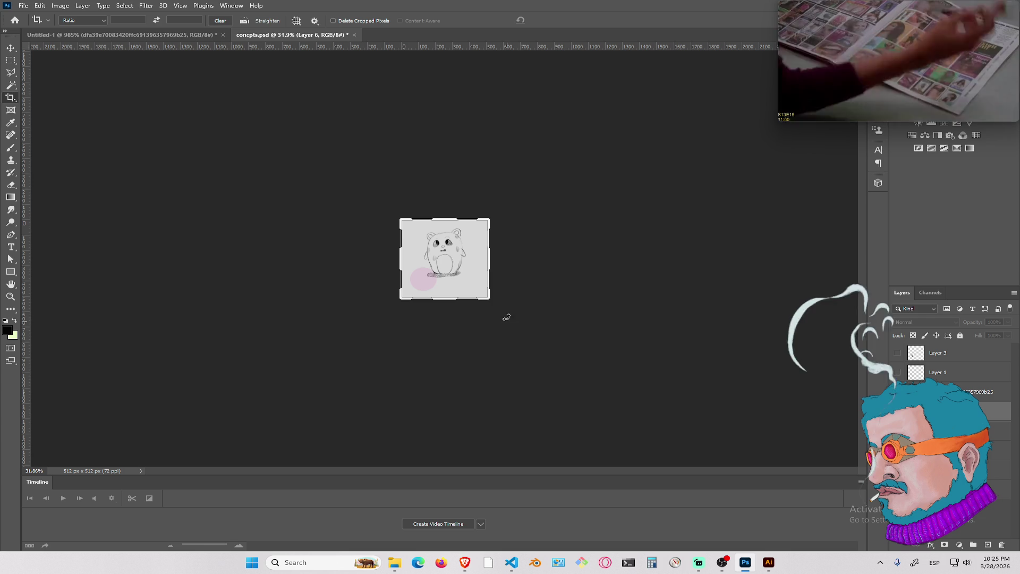
mouse_move(490, 299)
left_mouse_down()
mouse_move(614, 439)
mouse_move(626, 433)
mouse_move(565, 403)
mouse_move(590, 433)
mouse_move(615, 428)
left_mouse_up()
key("Return")
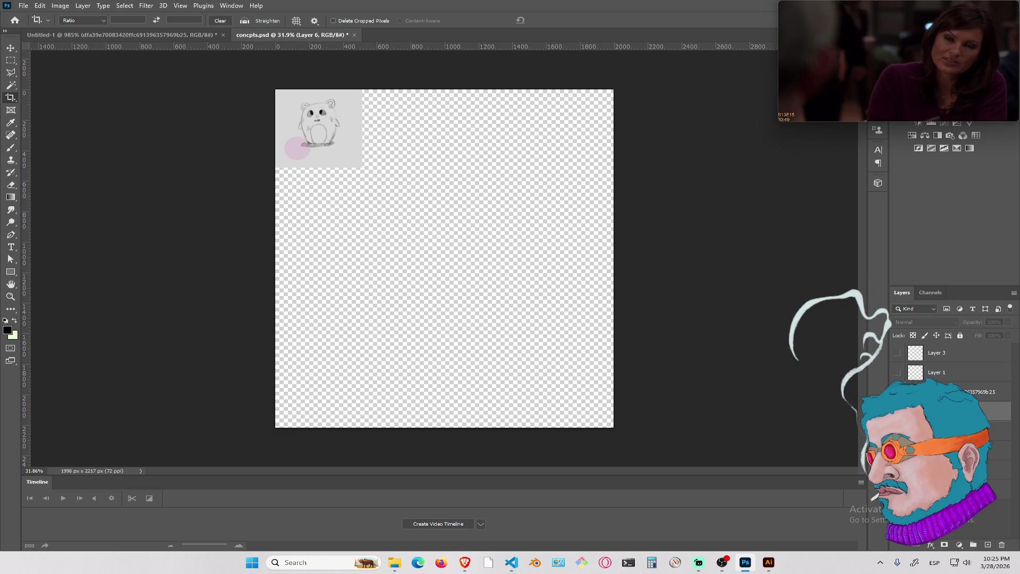
left_click(951, 358)
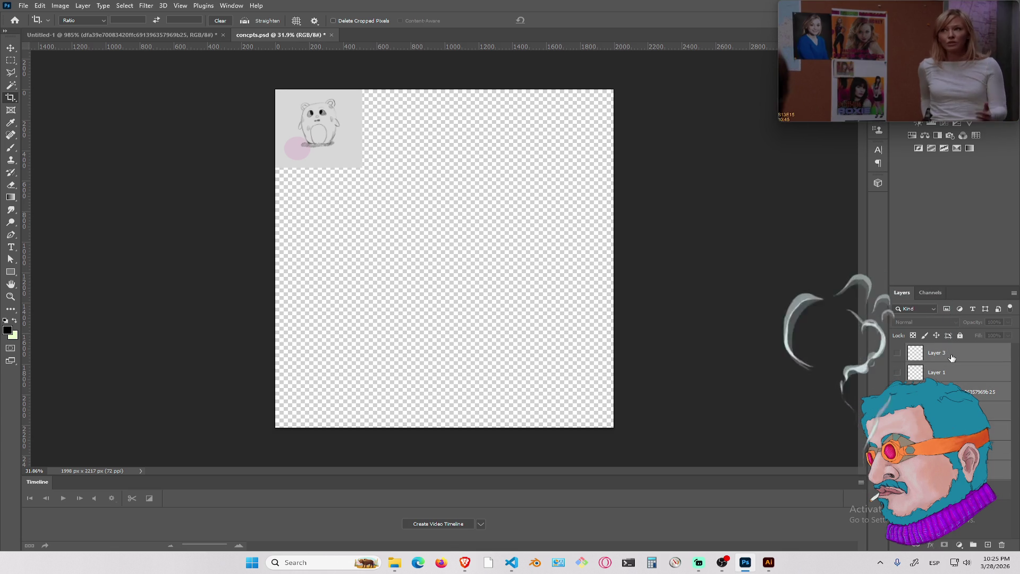
key("Delete")
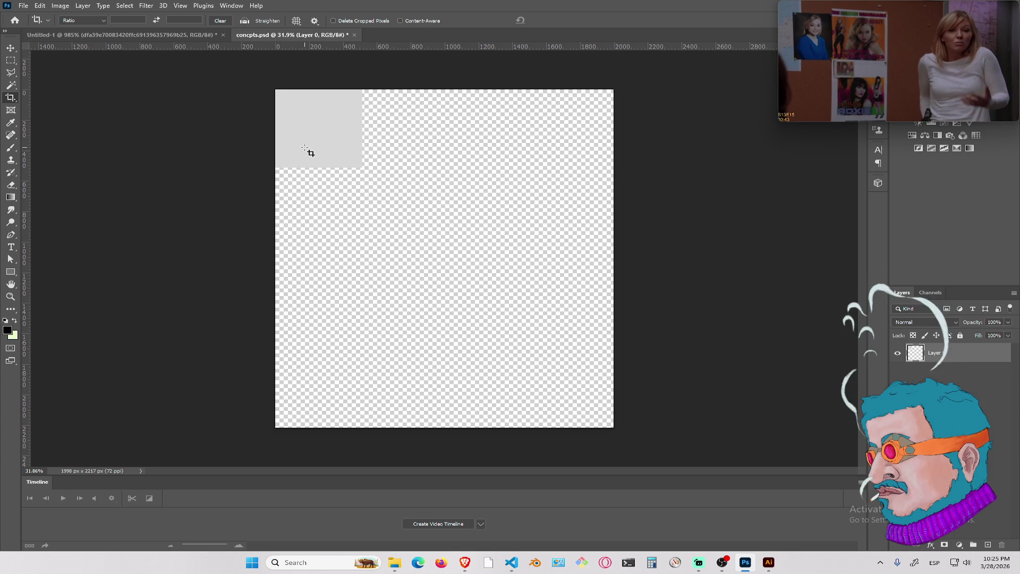
Scale the grey Layer 0 background to fill the whole enlarged canvas
key("ctrl+t")
mouse_move(360, 167)
left_mouse_down()
mouse_move(539, 392)
mouse_move(590, 417)
mouse_move(579, 423)
left_mouse_up()
left_click_drag(609, 393, 618, 397)
left_click_drag(445, 400, 445, 433)
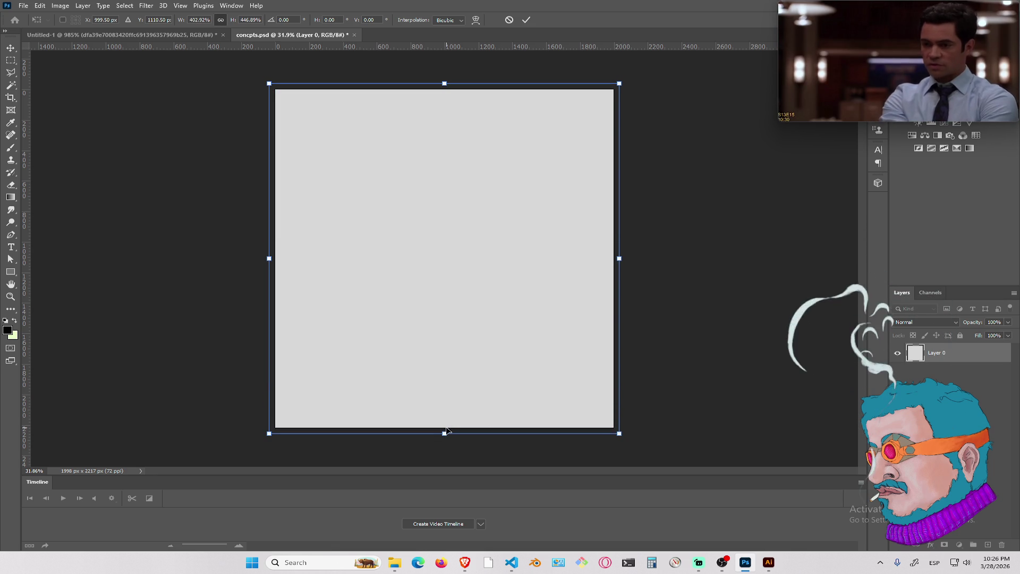
key("c")
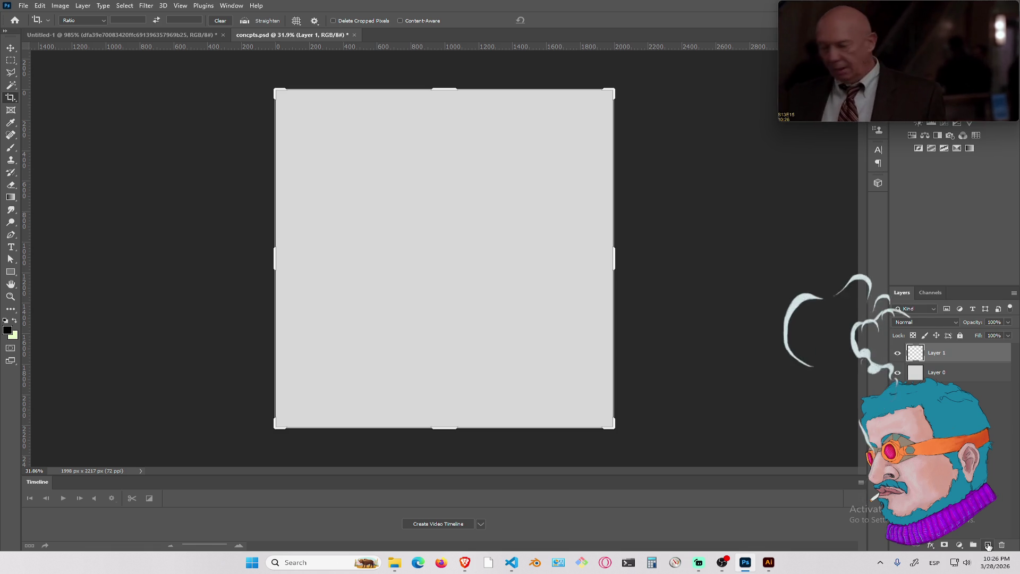
left_click(937, 375)
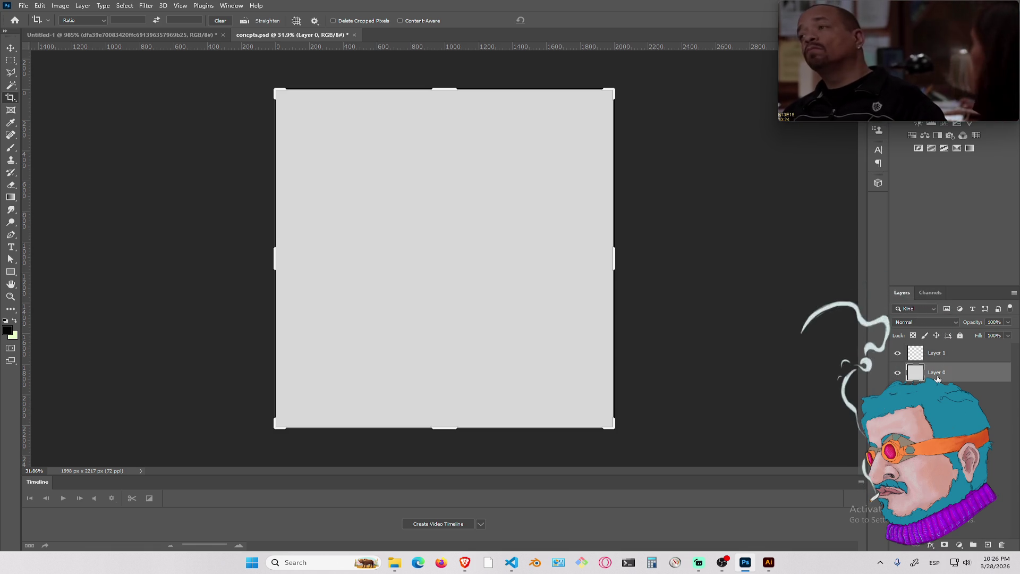
Try a hue shift on the background, cancel it, and set the brush to size 870
key("ctrl+u")
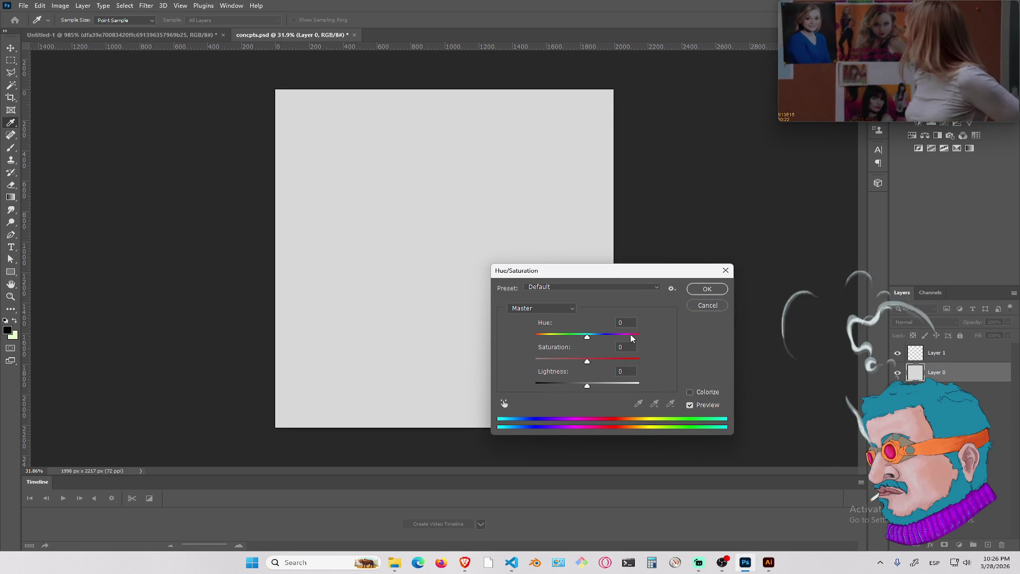
left_click_drag(582, 339, 559, 337)
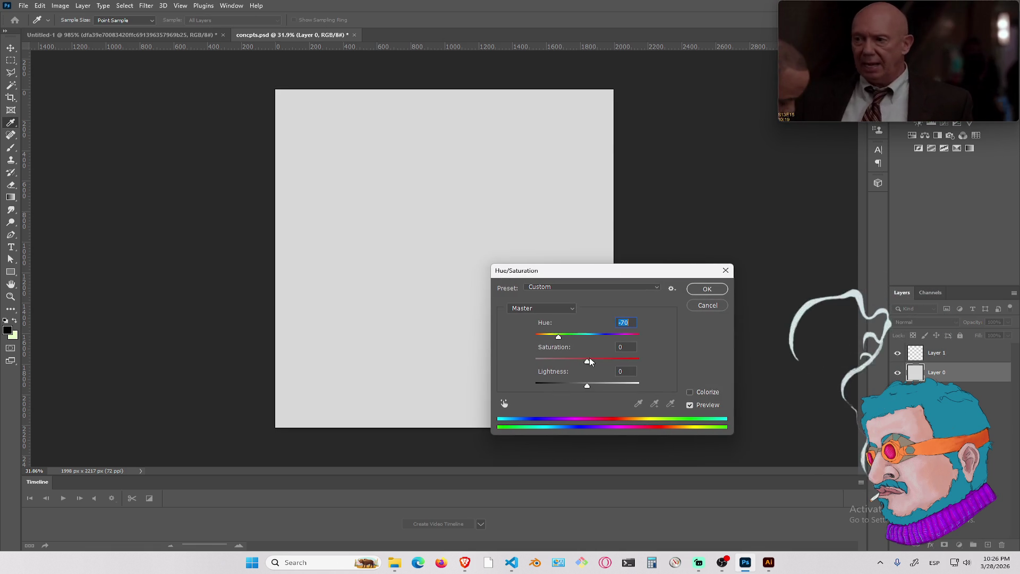
left_click(718, 305)
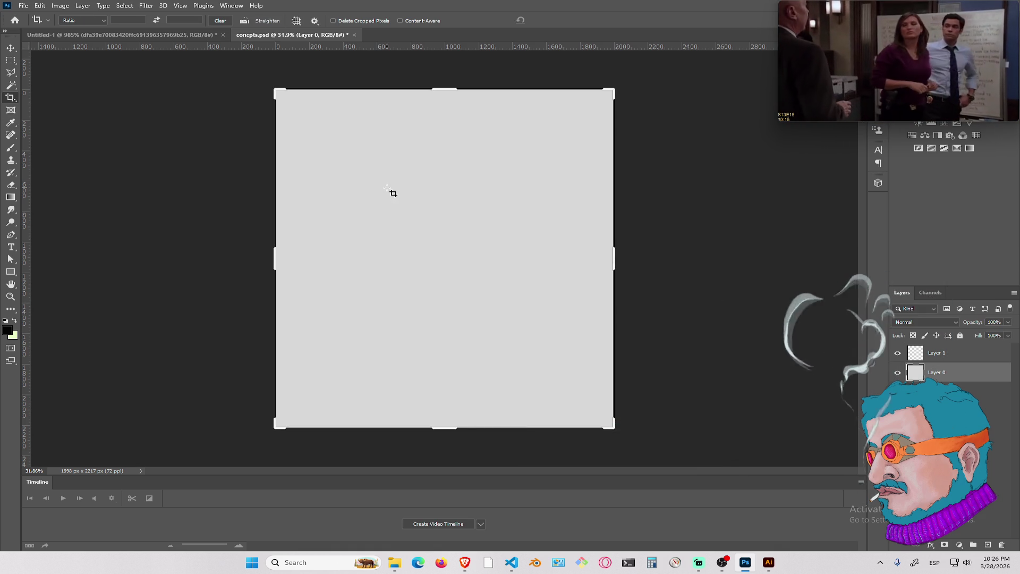
key("b")
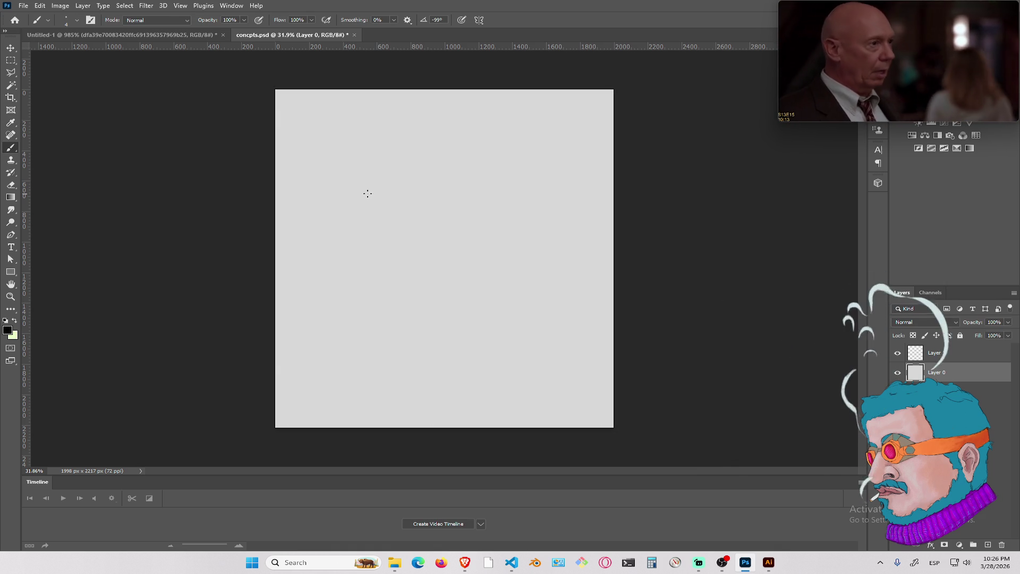
left_click_drag(355, 196, 425, 186)
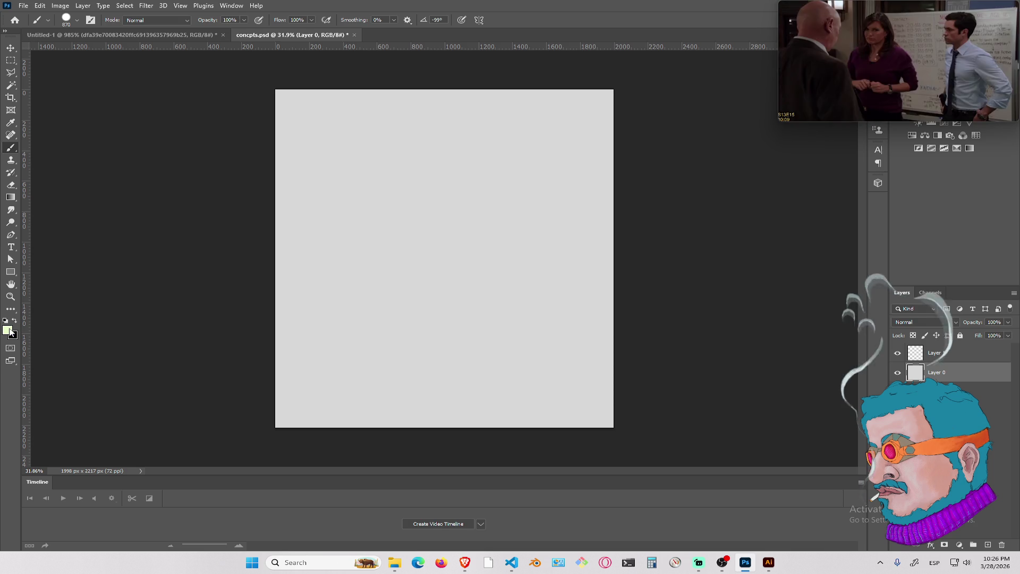
Pick a pale yellow paint colour and paint a broad band across the canvas top
left_click(8, 331)
left_click(513, 233)
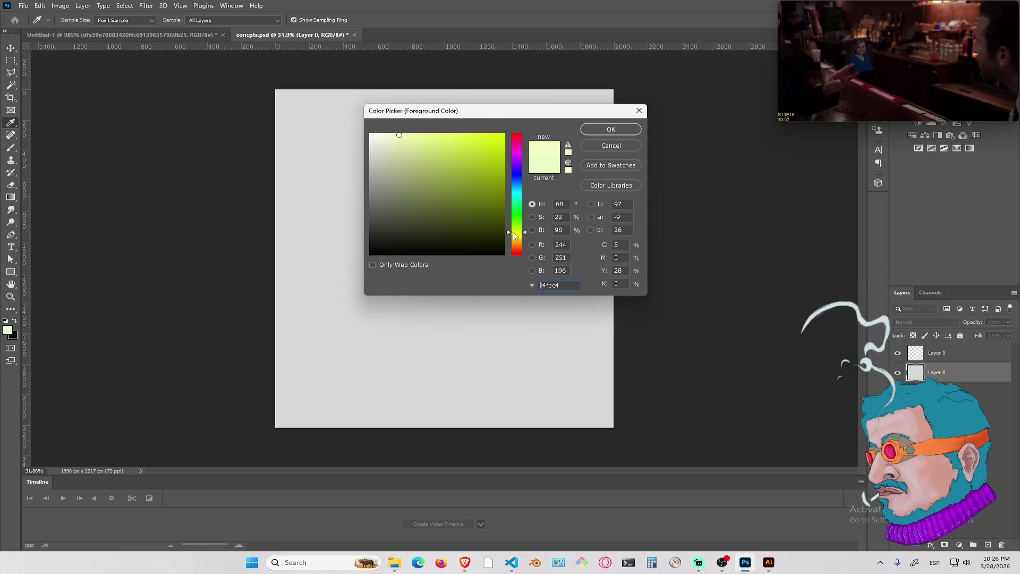
left_click_drag(514, 237, 508, 234)
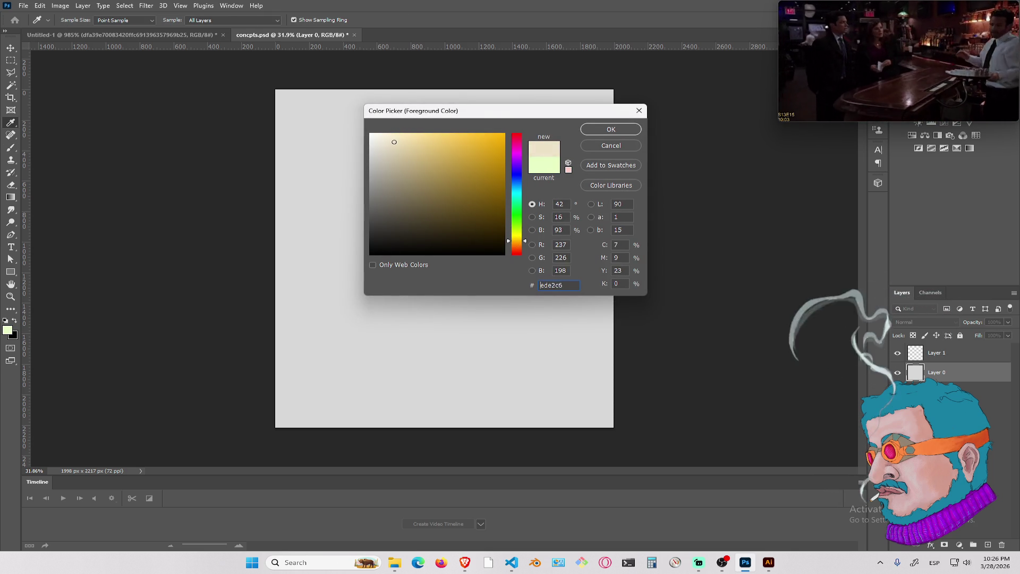
left_click_drag(526, 242, 522, 239)
left_click(601, 131)
key("b")
mouse_move(535, 125)
left_mouse_down()
mouse_move(289, 164)
mouse_move(512, 130)
mouse_move(611, 151)
left_mouse_up()
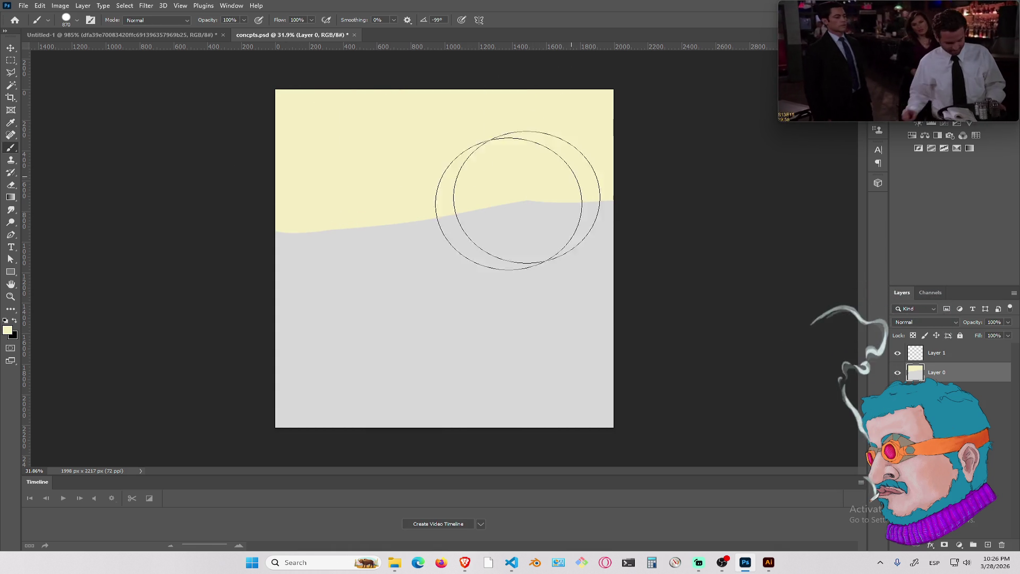
Refine the colour to a lighter cream #f7f5e9 and repaint the whole canvas
left_click(8, 331)
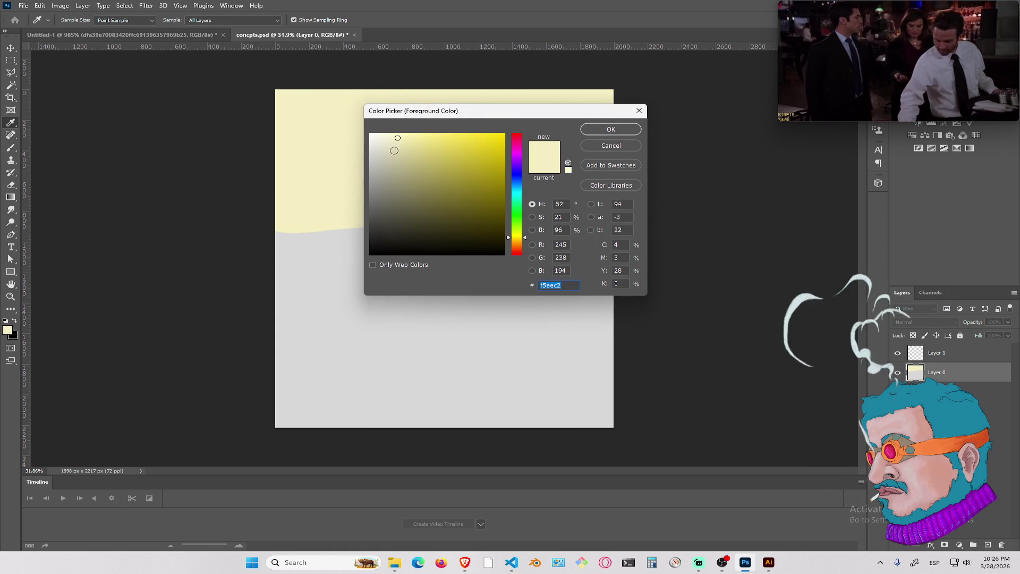
left_click(603, 132)
mouse_move(433, 136)
left_mouse_down()
mouse_move(298, 276)
mouse_move(266, 342)
mouse_move(563, 360)
mouse_move(175, 406)
left_mouse_up()
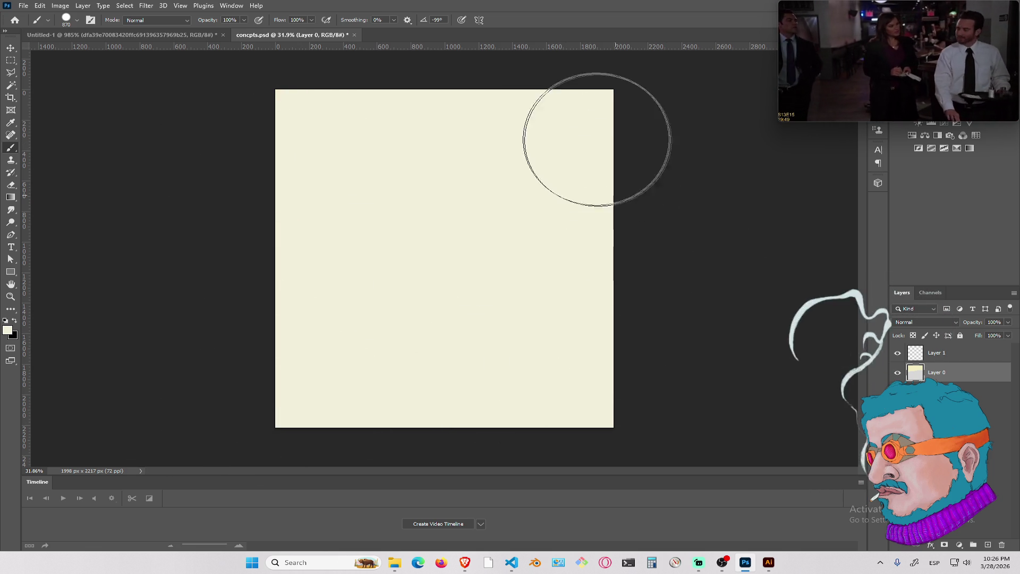
left_click(8, 330)
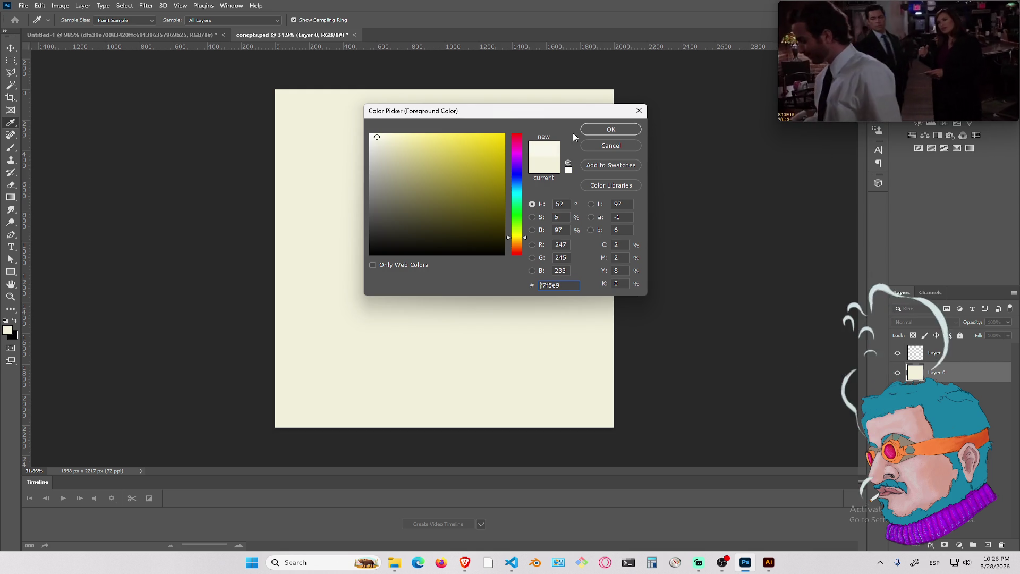
left_click(595, 129)
mouse_move(531, 144)
left_mouse_down()
mouse_move(353, 141)
mouse_move(470, 159)
mouse_move(103, 262)
mouse_move(634, 234)
mouse_move(453, 446)
mouse_move(679, 307)
left_mouse_up()
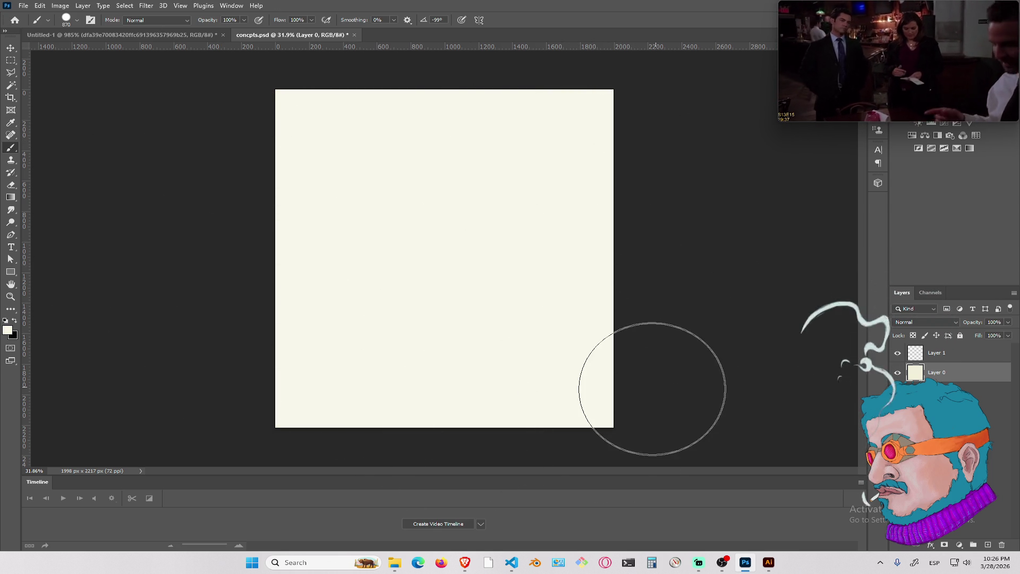
Select Layer 1 and shrink the Hard Round brush from 870 px to 2 px
left_click(966, 355)
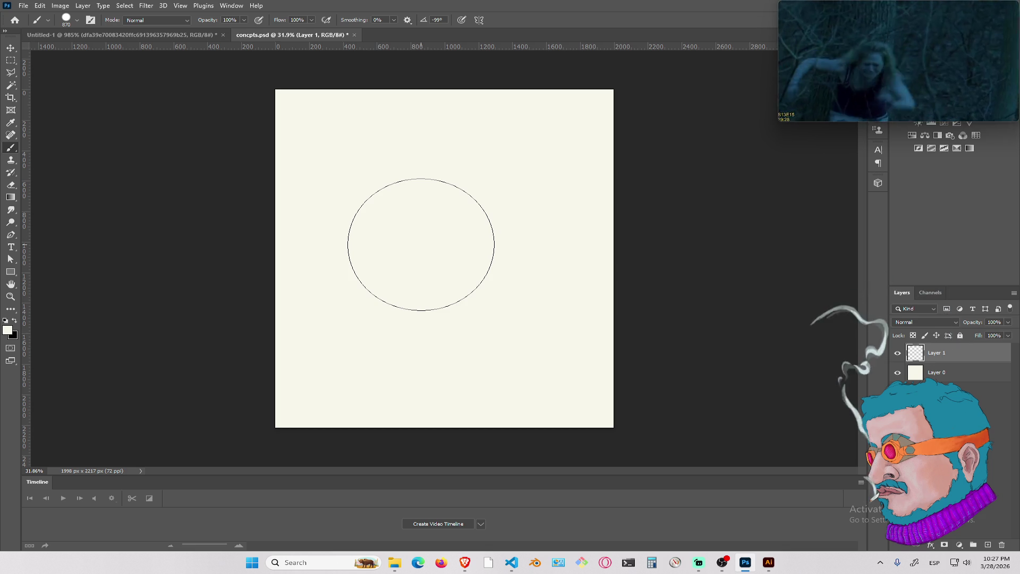
right_click(421, 244)
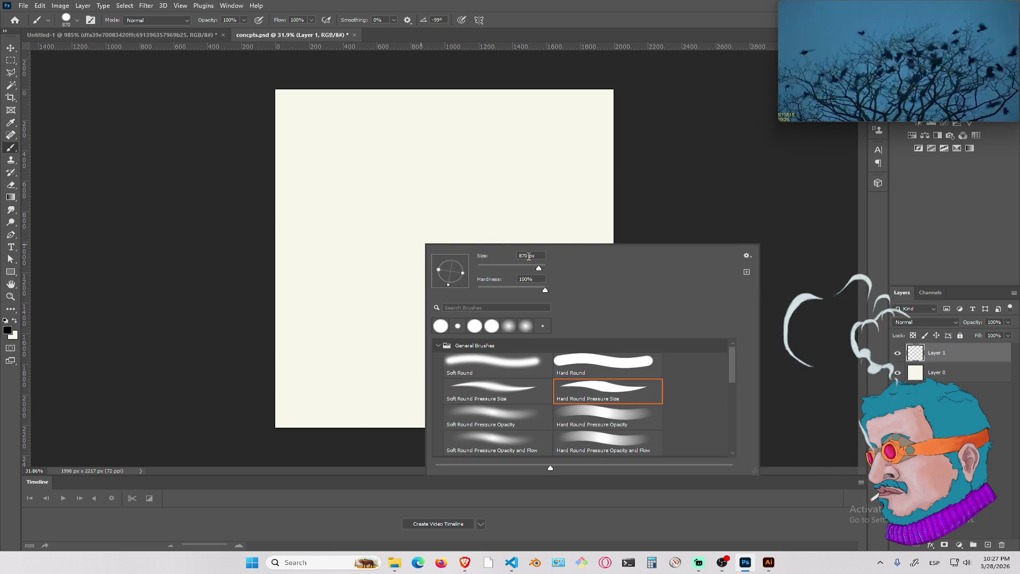
left_click_drag(538, 269, 482, 268)
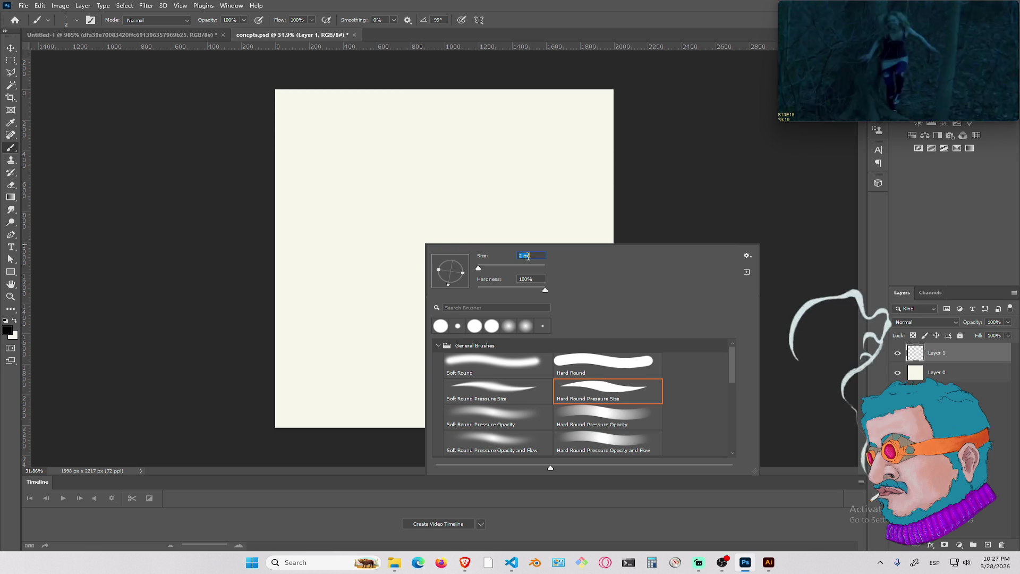
key("Return")
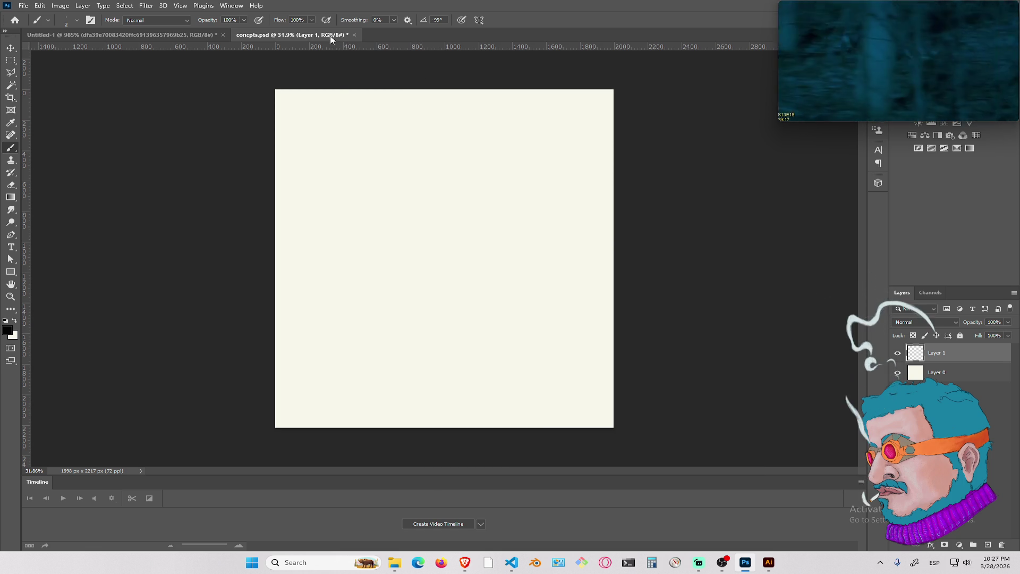
Check the timeline options, glance at Untitled-1, return to concepts.psd, and focus OBS
scroll(369, 125, "up", 2, "alt")
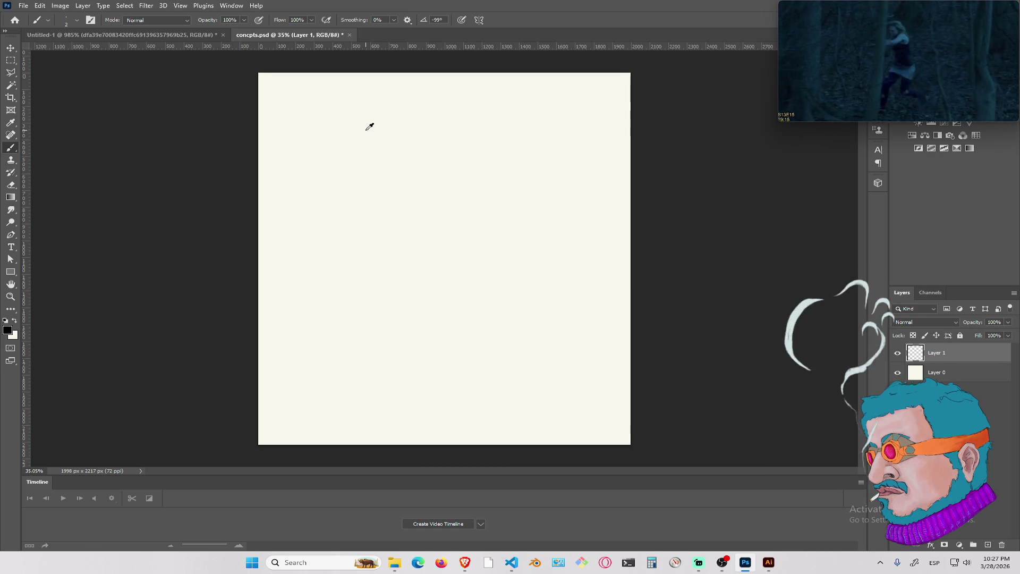
left_click(861, 481)
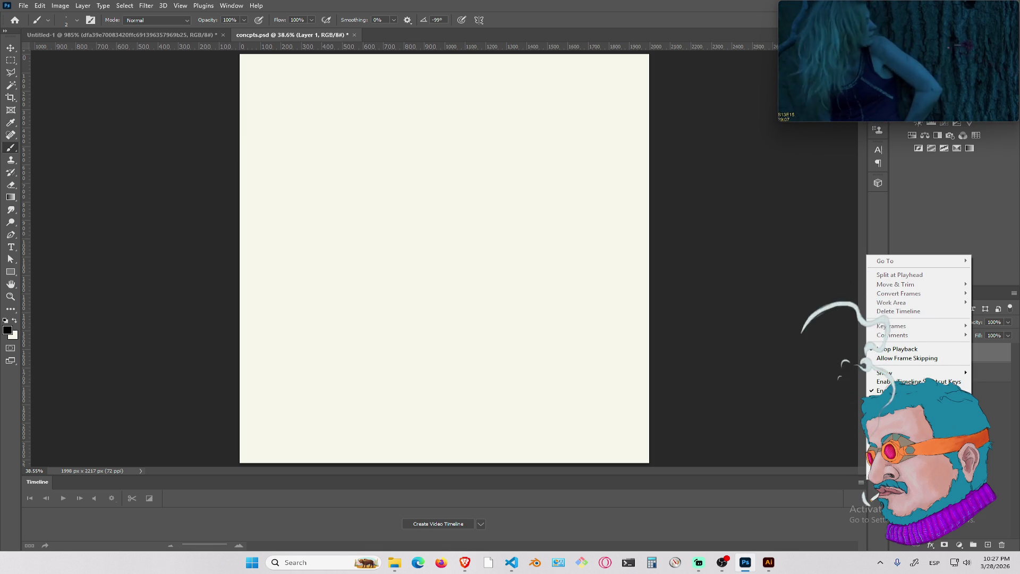
left_click(918, 382)
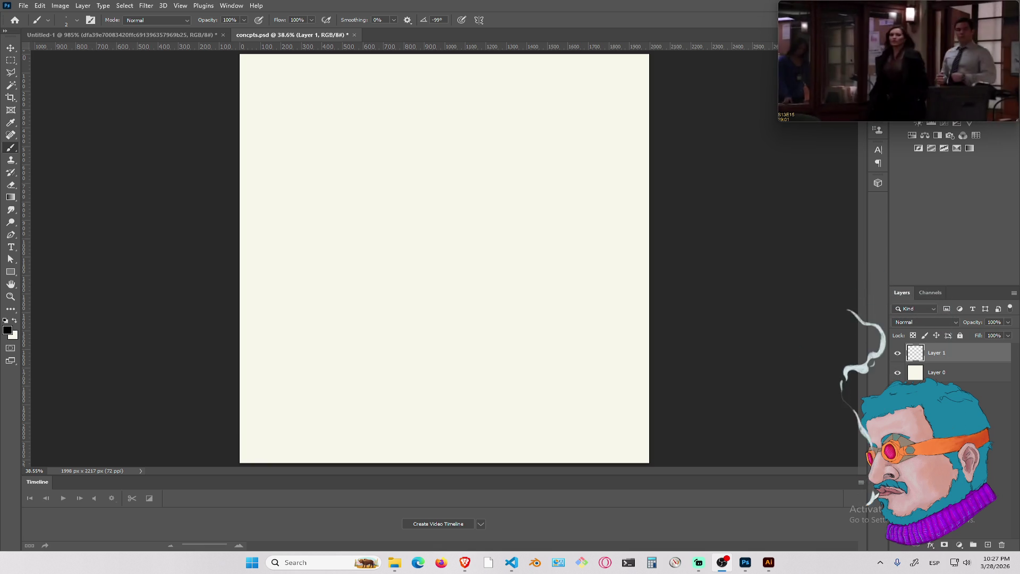
mouse_move(954, 17)
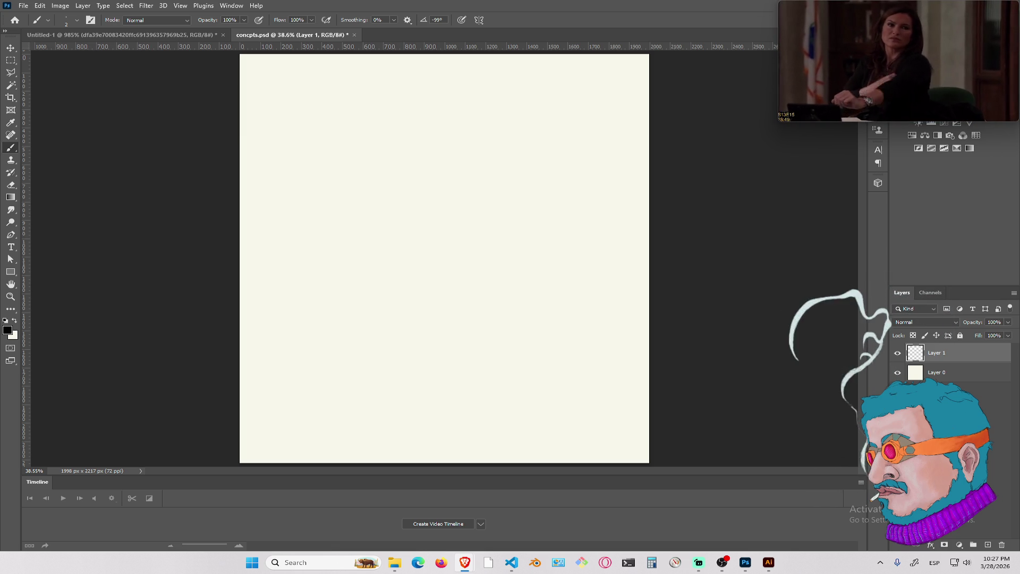
left_click(142, 35)
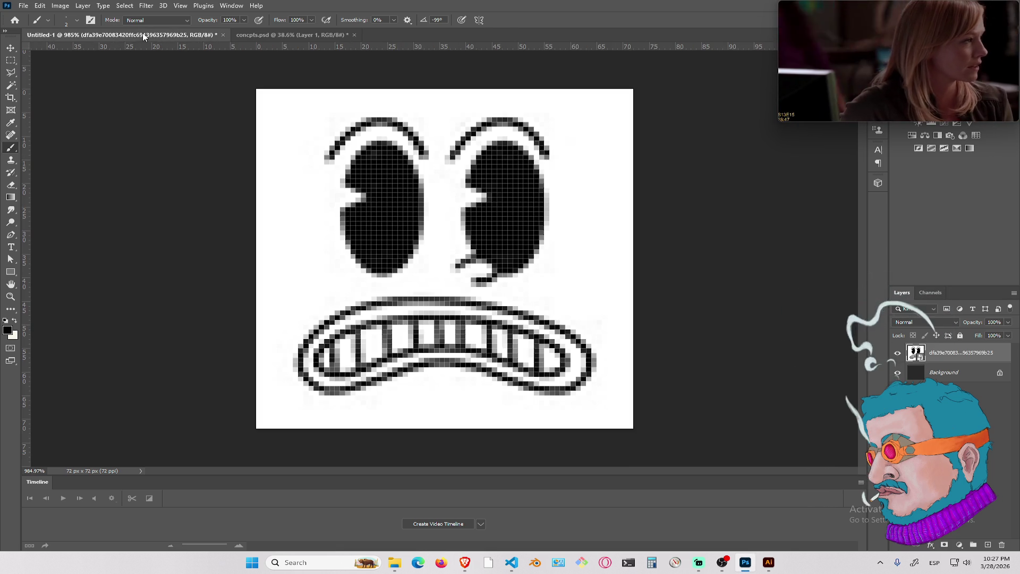
left_click(282, 34)
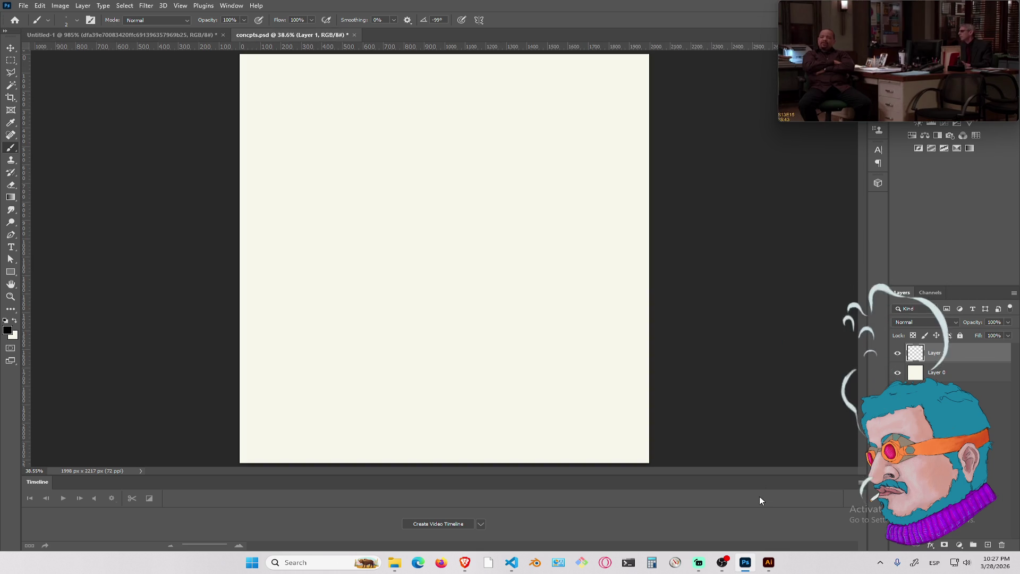
mouse_move(715, 568)
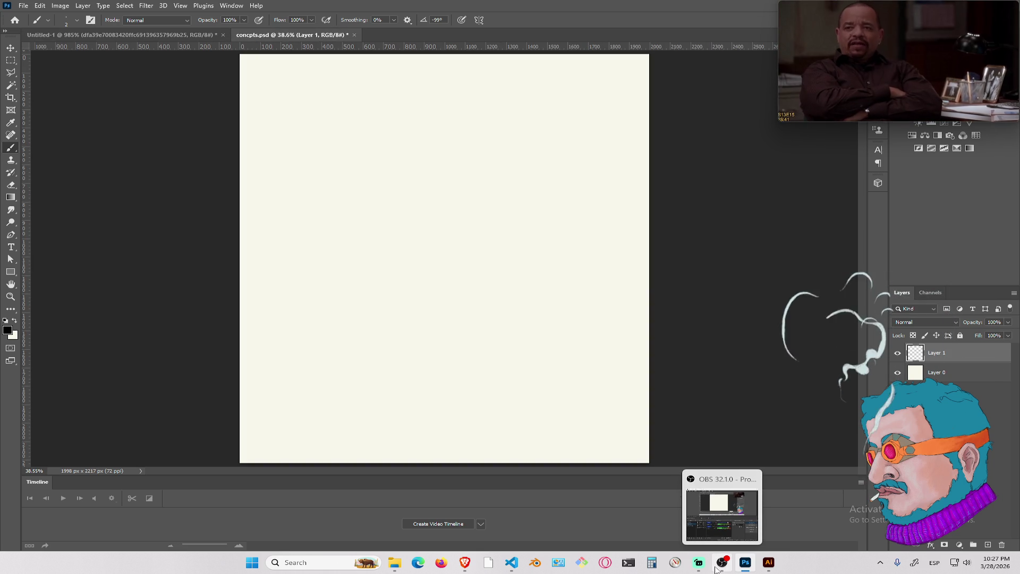
left_click(715, 568)
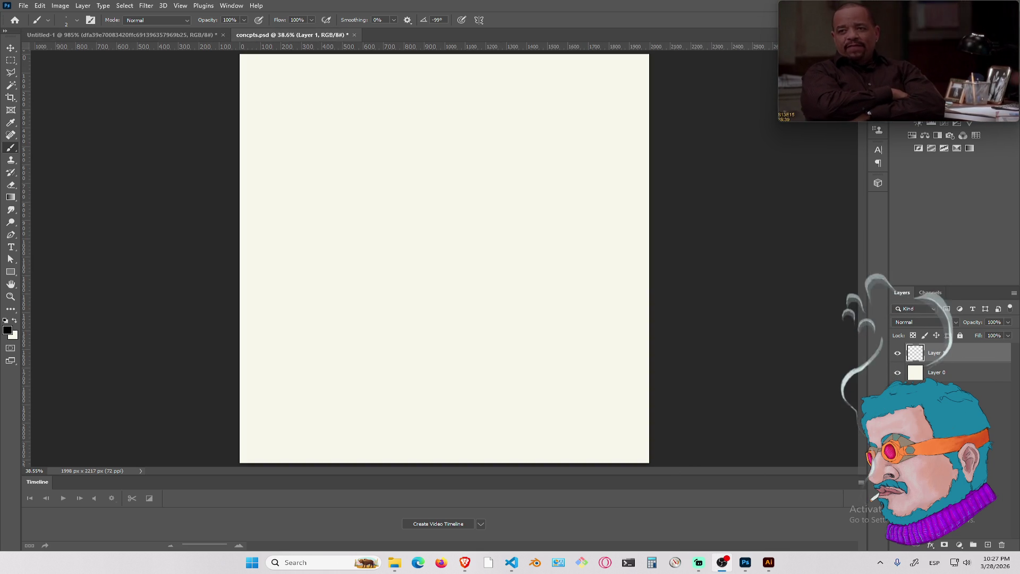
mouse_move(1019, 86)
left_mouse_down()
mouse_move(348, 99)
mouse_move(324, 72)
left_mouse_up()
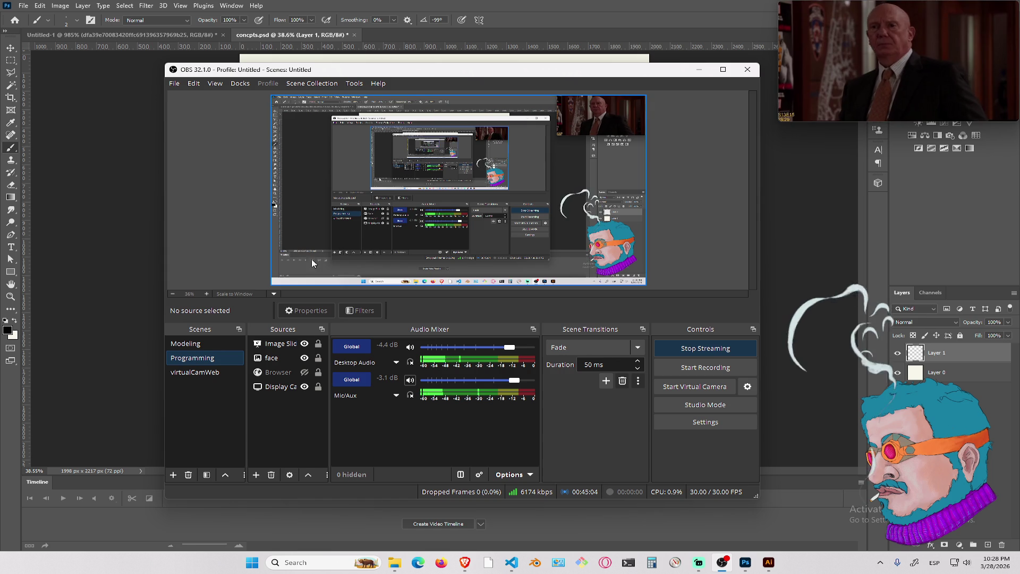
left_click(698, 69)
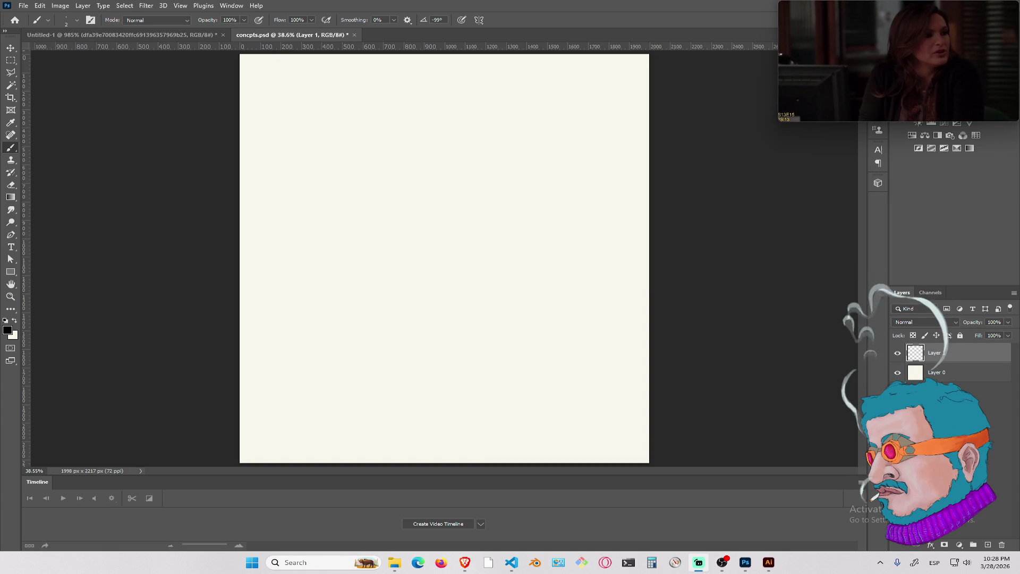
mouse_move(892, 91)
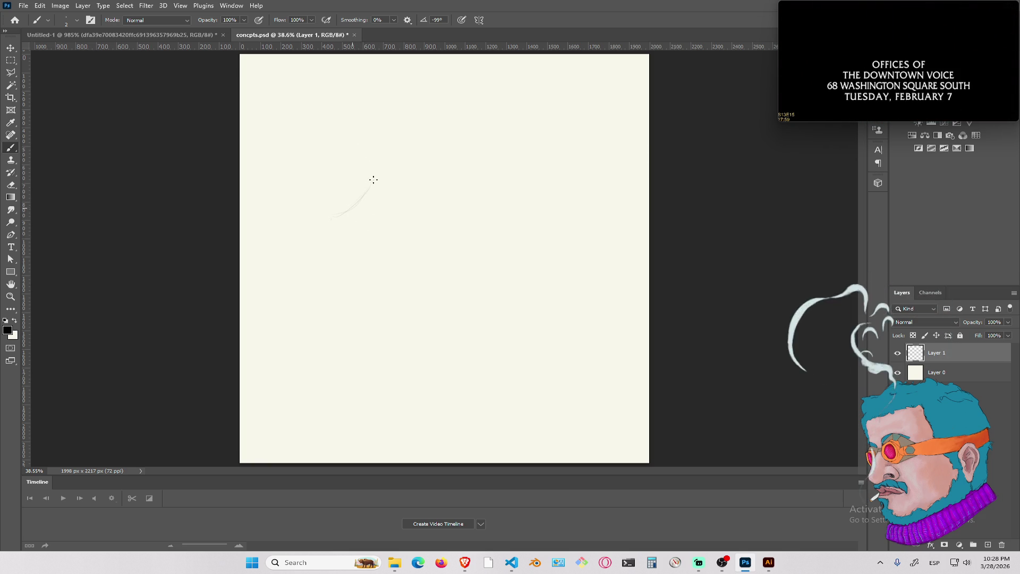
Draw a hooked curve at upper left and the box's outline edges below it
mouse_move(371, 186)
left_mouse_down()
mouse_move(333, 209)
mouse_move(318, 200)
mouse_move(371, 175)
mouse_move(321, 212)
mouse_move(317, 203)
mouse_move(303, 209)
mouse_move(304, 200)
mouse_move(348, 223)
mouse_move(381, 189)
mouse_move(371, 203)
mouse_move(308, 223)
mouse_move(303, 195)
left_mouse_up()
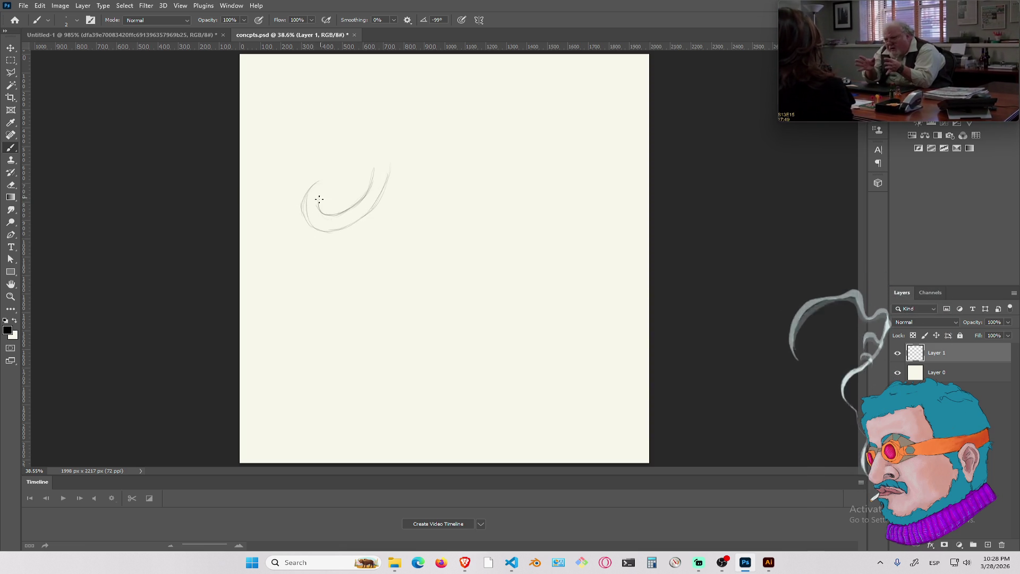
left_click_drag(333, 178, 385, 154)
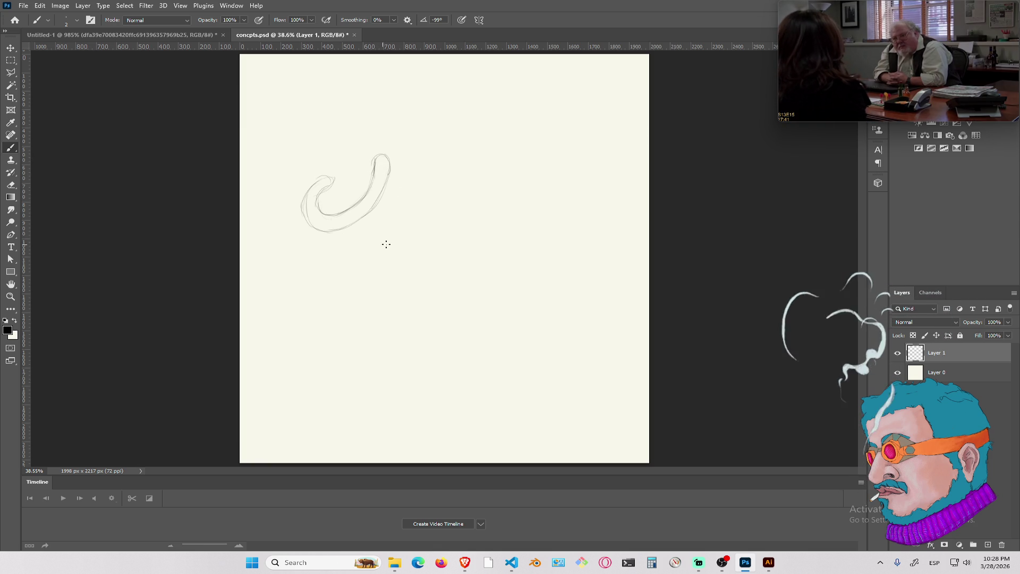
left_click_drag(345, 256, 424, 307)
mouse_move(344, 257)
left_mouse_down()
mouse_move(449, 209)
mouse_move(500, 260)
left_mouse_up()
mouse_move(449, 207)
left_mouse_down()
mouse_move(511, 260)
mouse_move(500, 364)
left_mouse_up()
mouse_move(424, 308)
left_mouse_down()
mouse_move(428, 379)
mouse_move(492, 344)
left_mouse_up()
mouse_move(345, 258)
left_mouse_down()
mouse_move(344, 329)
mouse_move(425, 386)
left_mouse_up()
Add vertical lines across the box's left and right side faces
mouse_move(350, 262)
left_mouse_down()
mouse_move(351, 339)
mouse_move(361, 308)
mouse_move(362, 344)
left_mouse_up()
left_click_drag(372, 280, 373, 355)
left_click_drag(401, 295, 403, 369)
left_click_drag(415, 308, 418, 383)
mouse_move(432, 307)
left_mouse_down()
mouse_move(439, 381)
mouse_move(443, 367)
left_mouse_up()
left_click_drag(461, 295, 456, 366)
left_click_drag(468, 293, 465, 357)
left_click_drag(484, 279, 476, 356)
Cross the vertical lines with diagonals to finish grids on both side faces
left_click_drag(502, 256, 494, 340)
mouse_move(435, 314)
left_mouse_down()
mouse_move(493, 272)
mouse_move(501, 290)
left_mouse_up()
mouse_move(431, 342)
left_mouse_down()
mouse_move(503, 300)
mouse_move(494, 311)
left_mouse_up()
left_click_drag(443, 369, 507, 330)
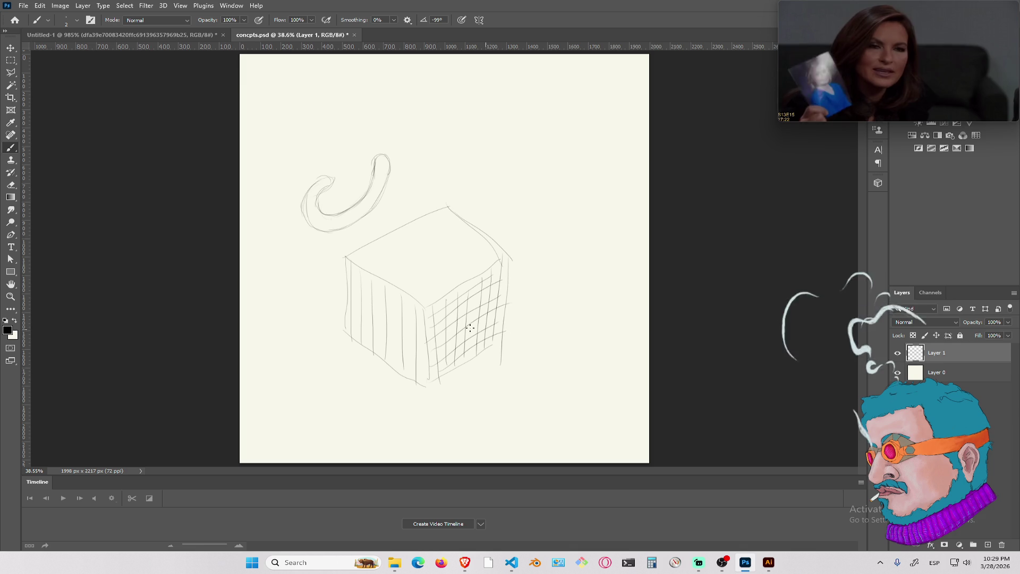
left_click_drag(366, 276, 426, 316)
left_click_drag(348, 276, 418, 313)
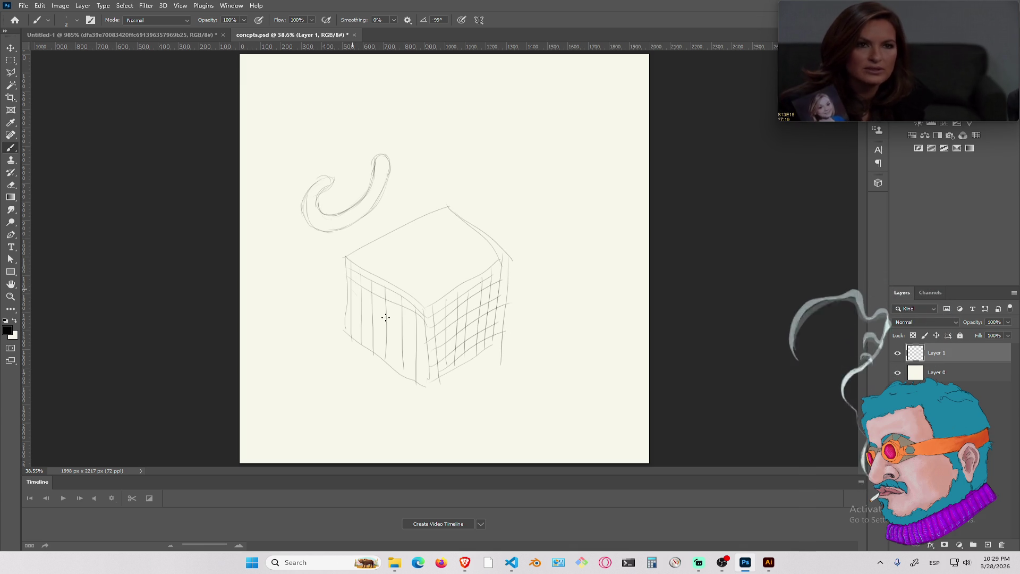
mouse_move(354, 319)
left_mouse_down()
mouse_move(422, 361)
mouse_move(426, 379)
left_mouse_up()
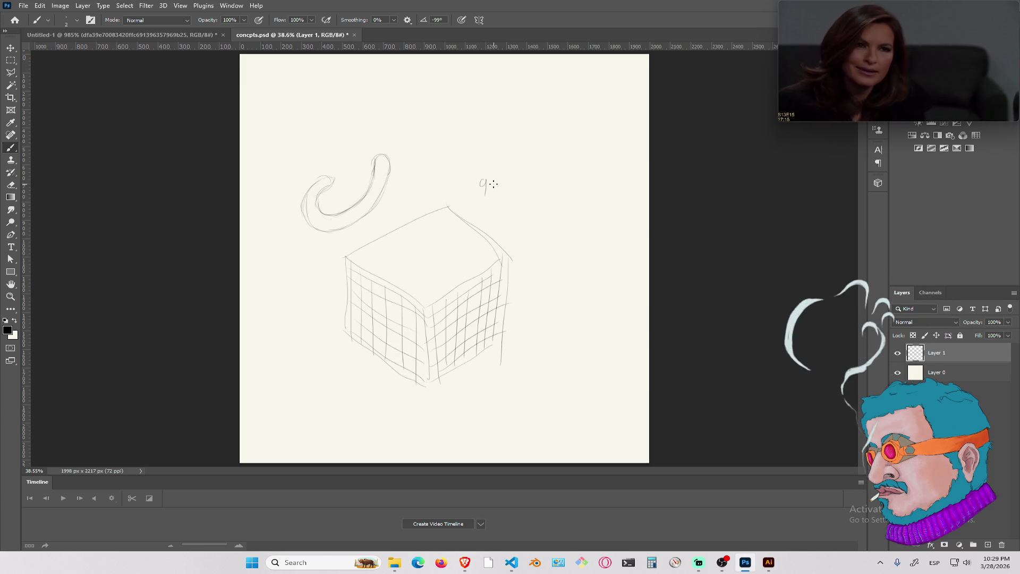
Handwrite a code label right of the curve and start hatching the cube's top face
mouse_move(509, 179)
left_mouse_down()
mouse_move(508, 193)
mouse_move(526, 190)
left_mouse_up()
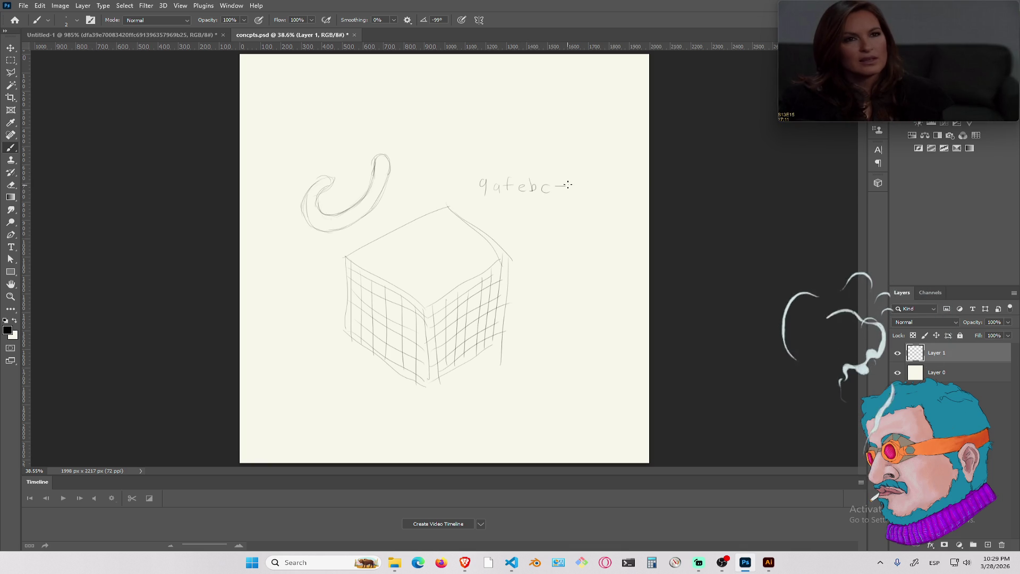
left_click_drag(588, 185, 628, 184)
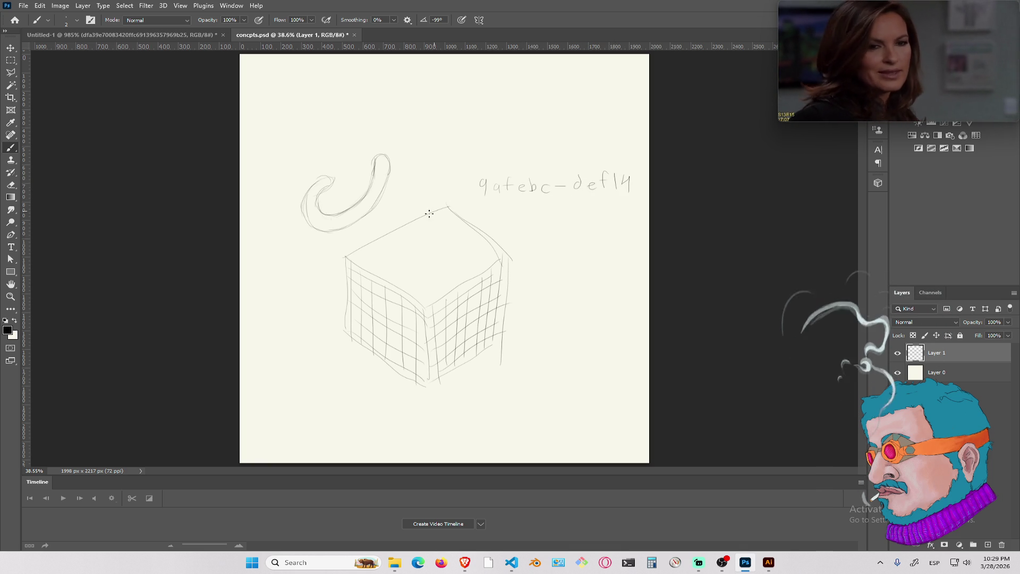
left_click_drag(374, 246, 436, 293)
left_click_drag(400, 235, 467, 270)
left_click_drag(432, 229, 486, 260)
mouse_move(447, 215)
left_mouse_down()
mouse_move(499, 256)
mouse_move(395, 241)
mouse_move(383, 269)
left_mouse_up()
Densely cross-hatch the cube's top face and reinforce its upper-right edge
left_click_drag(447, 240, 384, 279)
left_click_drag(476, 227, 446, 243)
left_click_drag(473, 237, 402, 290)
mouse_move(491, 251)
left_mouse_down()
mouse_move(419, 295)
mouse_move(441, 293)
left_mouse_up()
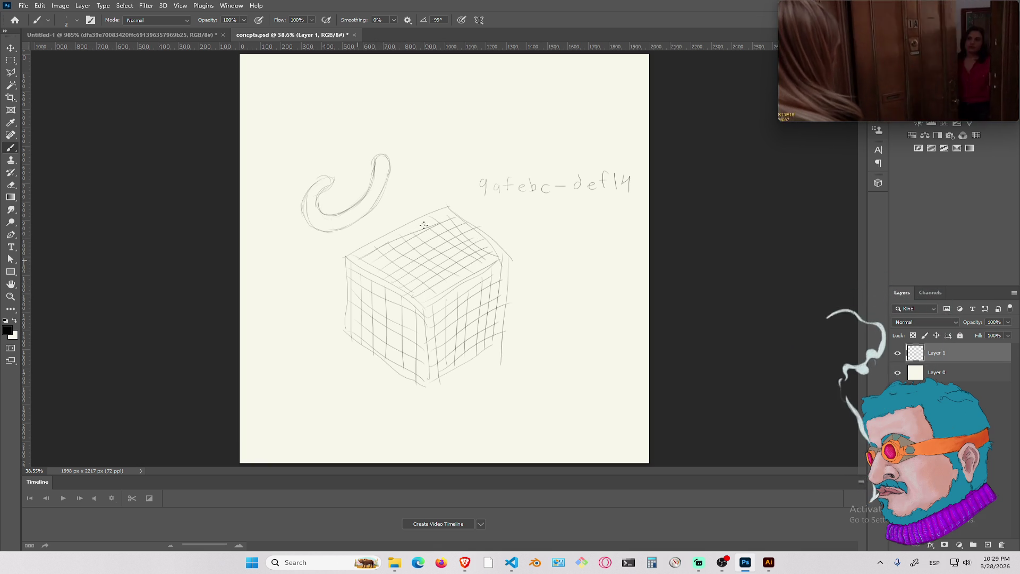
left_click_drag(451, 211, 384, 244)
left_click_drag(439, 208, 505, 252)
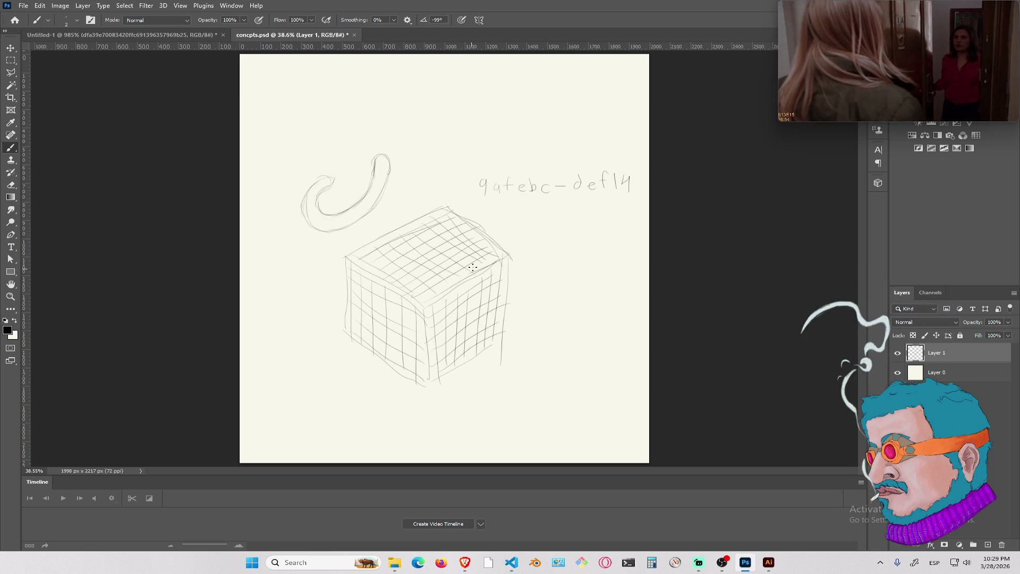
Box in the code label and write 2^64 beside the cube's lower-right corner
mouse_move(493, 197)
left_mouse_down()
mouse_move(510, 197)
mouse_move(477, 172)
left_mouse_up()
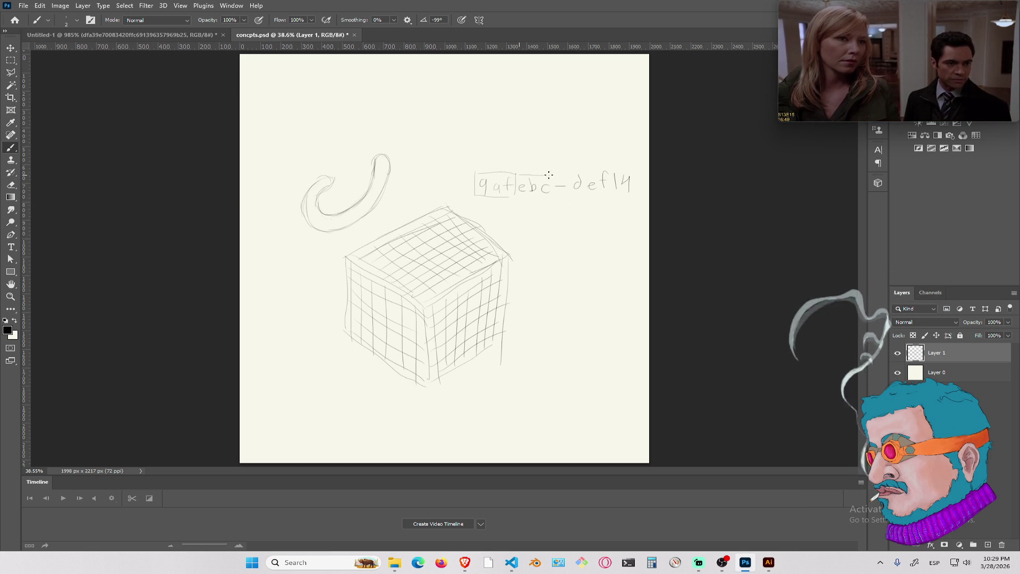
mouse_move(569, 201)
left_mouse_down()
mouse_move(614, 192)
mouse_move(571, 168)
mouse_move(632, 165)
left_mouse_up()
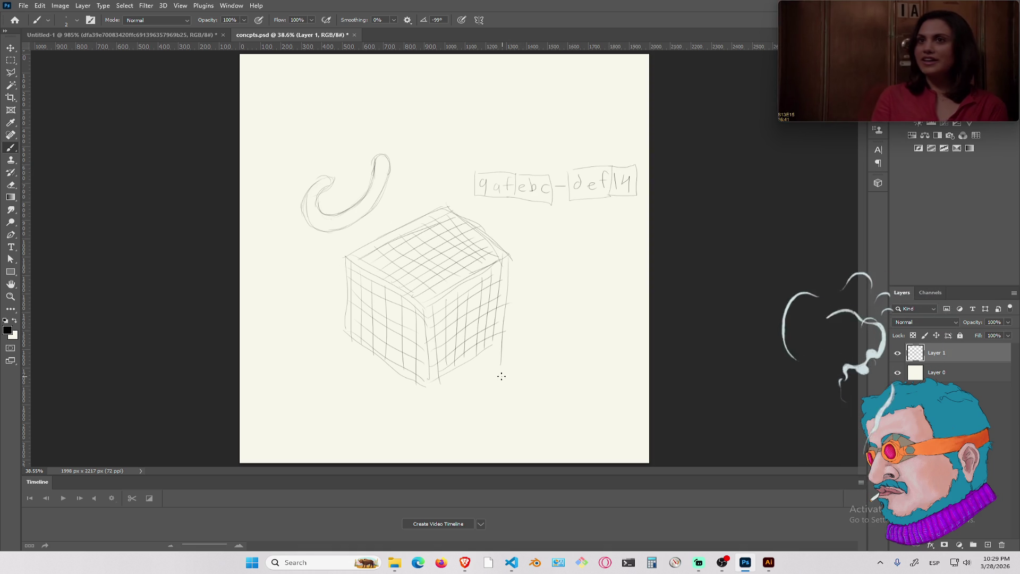
left_click_drag(523, 378, 528, 386)
left_click_drag(529, 377, 524, 387)
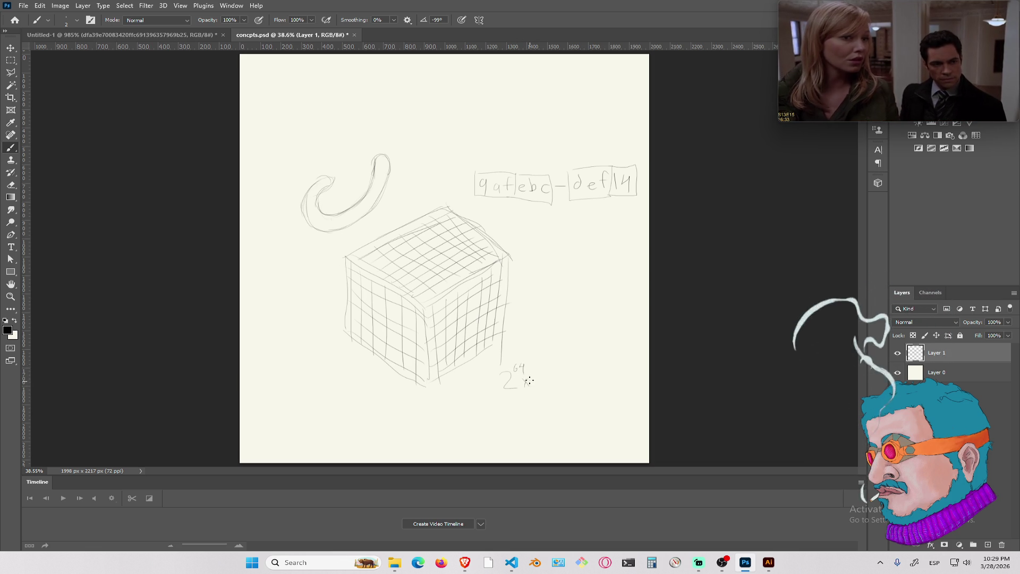
Erase the 2^64 note beside the cube
key("e")
mouse_move(524, 366)
left_mouse_down()
mouse_move(512, 376)
mouse_move(523, 387)
mouse_move(508, 382)
left_mouse_up()
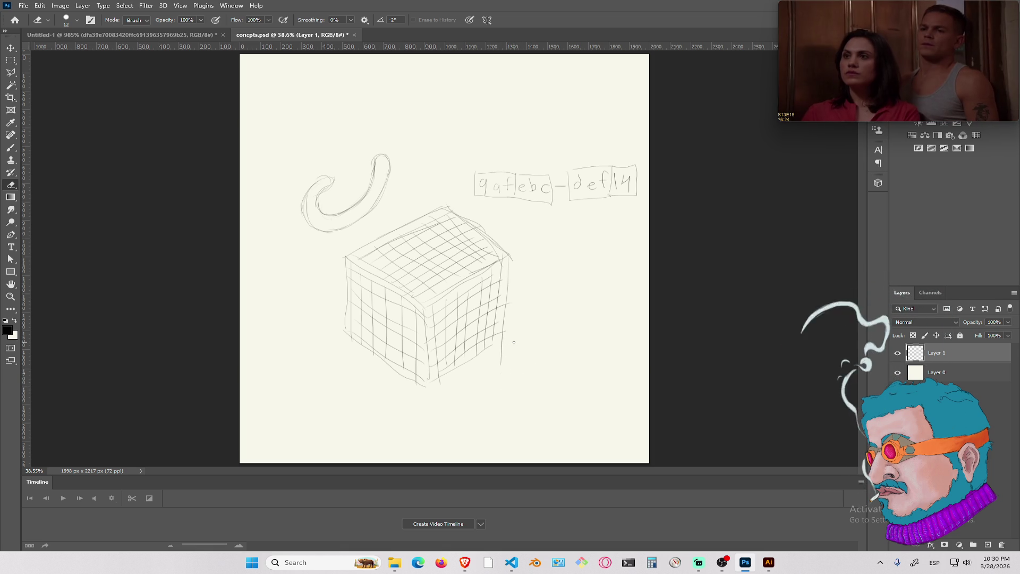
key("b")
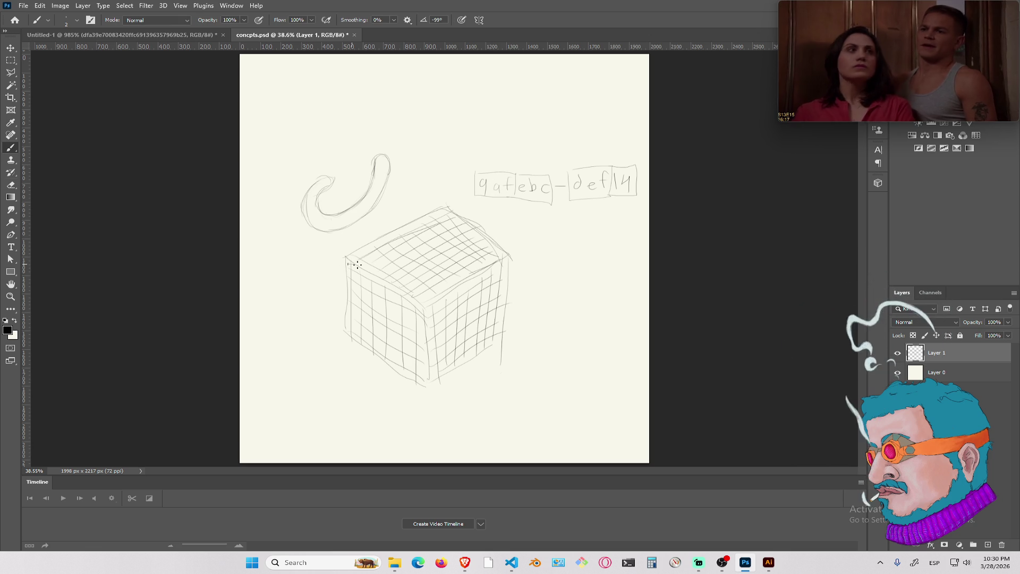
Add lines across the cube, a long top-left diagonal, and an oval face with eyes and mouth
left_click_drag(347, 263, 381, 264)
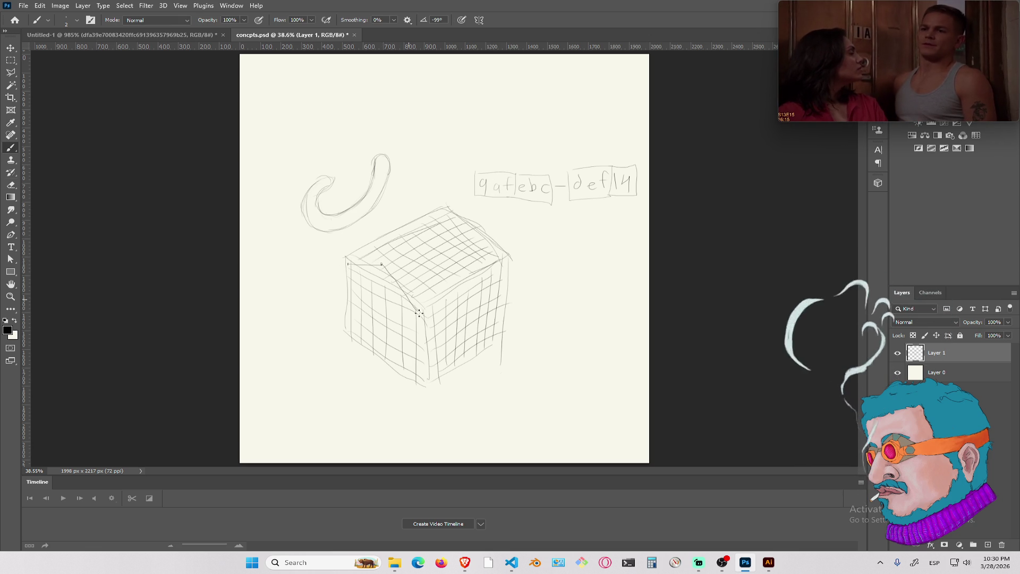
mouse_move(474, 289)
left_mouse_down()
mouse_move(479, 235)
mouse_move(251, 66)
left_mouse_up()
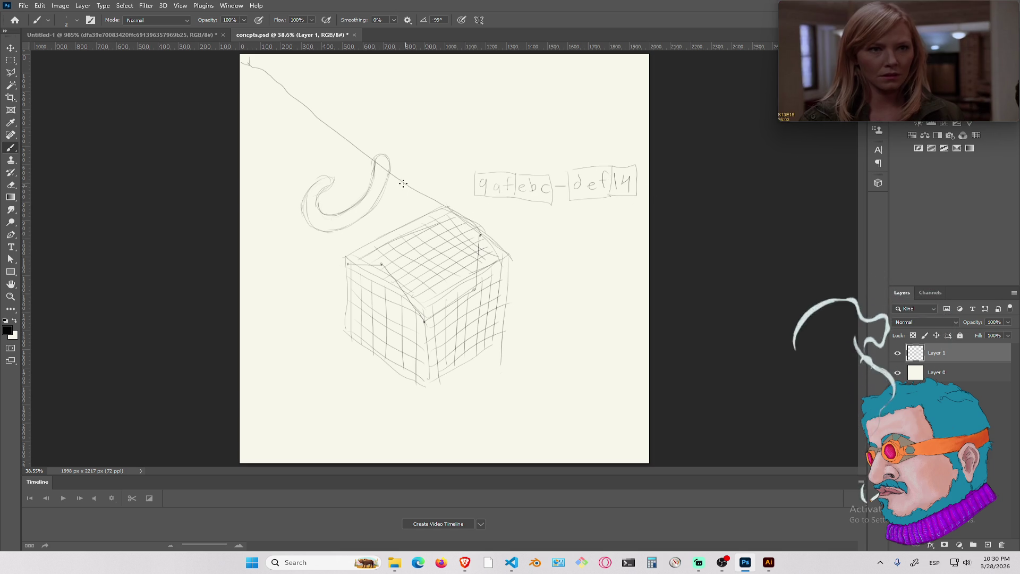
mouse_move(249, 56)
left_mouse_down()
mouse_move(249, 68)
mouse_move(282, 62)
left_mouse_up()
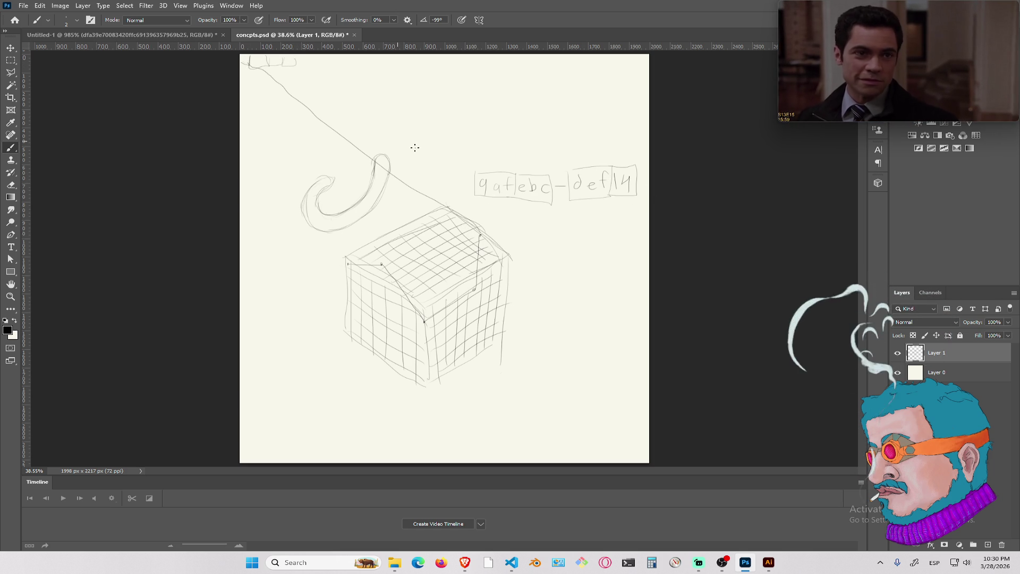
mouse_move(389, 145)
left_mouse_down()
mouse_move(425, 126)
mouse_move(399, 140)
mouse_move(433, 150)
mouse_move(410, 149)
left_mouse_up()
left_click_drag(418, 185, 417, 181)
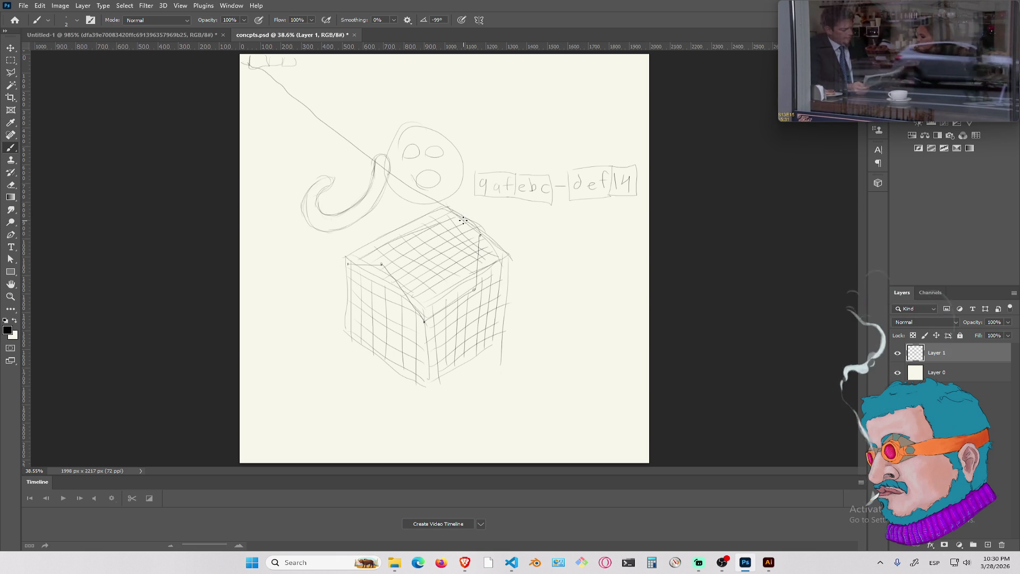
Marquee nearly the whole canvas and delete the old sketches
key("m")
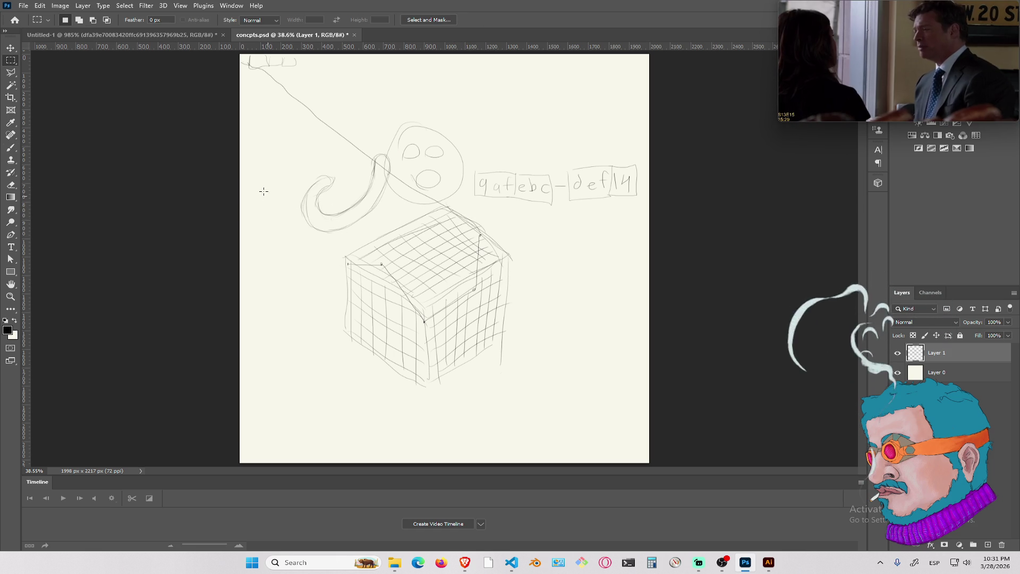
mouse_move(235, 425)
left_mouse_down()
mouse_move(432, 396)
mouse_move(619, 75)
mouse_move(673, 40)
left_mouse_up()
key("Delete")
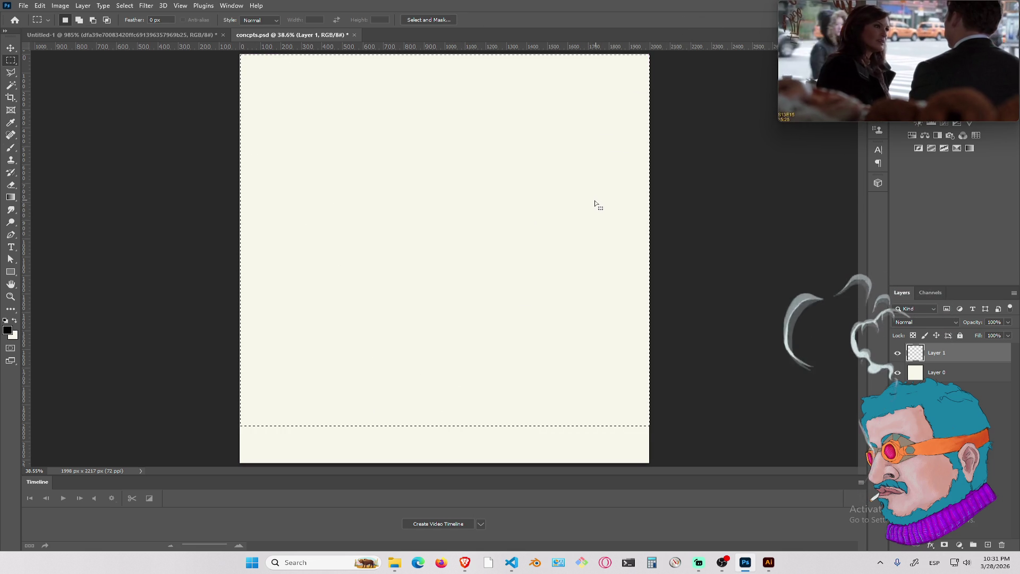
key("ctrl+d")
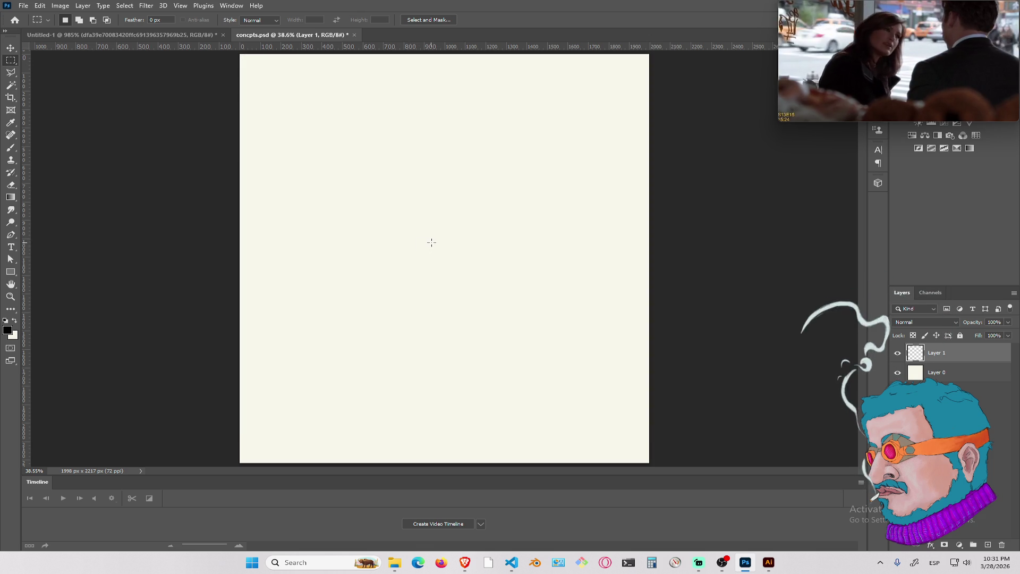
key("b")
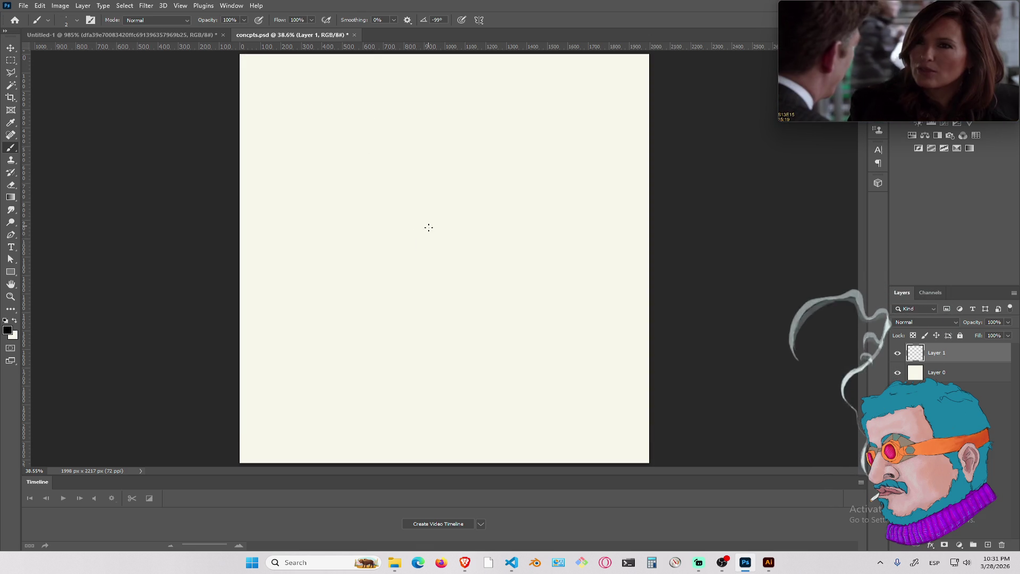
Sketch a one-eyed oval creature with a visor, a curved horn and a wing
mouse_move(456, 259)
left_mouse_down()
mouse_move(426, 225)
mouse_move(429, 265)
mouse_move(454, 225)
mouse_move(424, 264)
mouse_move(425, 228)
mouse_move(462, 233)
mouse_move(438, 266)
mouse_move(466, 256)
mouse_move(425, 229)
mouse_move(475, 233)
mouse_move(473, 300)
mouse_move(450, 322)
mouse_move(448, 308)
mouse_move(426, 309)
mouse_move(398, 263)
mouse_move(402, 234)
mouse_move(440, 213)
mouse_move(476, 263)
mouse_move(470, 321)
mouse_move(432, 308)
mouse_move(405, 324)
mouse_move(400, 236)
mouse_move(466, 215)
mouse_move(473, 268)
left_mouse_up()
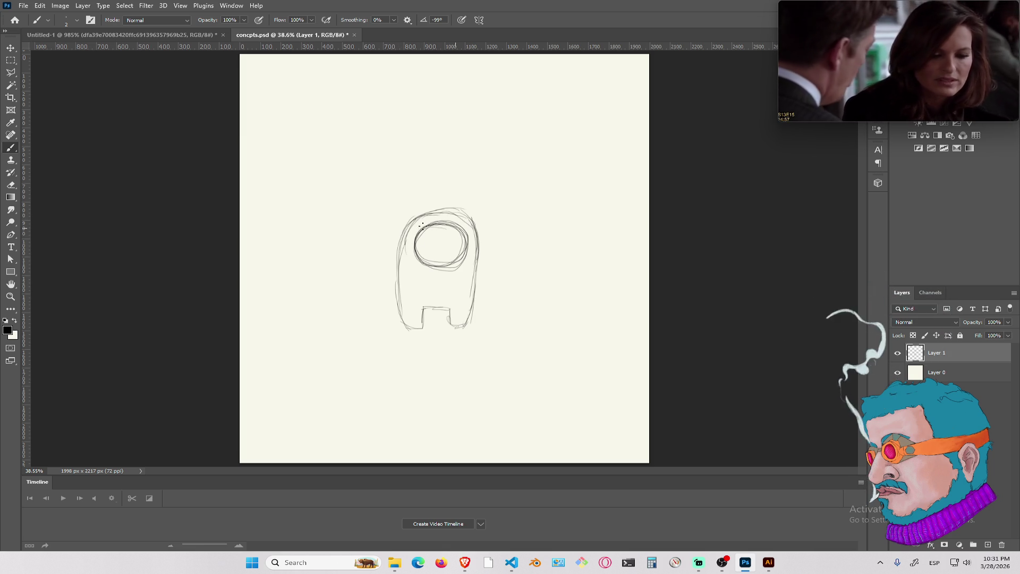
mouse_move(419, 240)
left_mouse_down()
mouse_move(456, 226)
mouse_move(423, 250)
mouse_move(443, 238)
left_mouse_up()
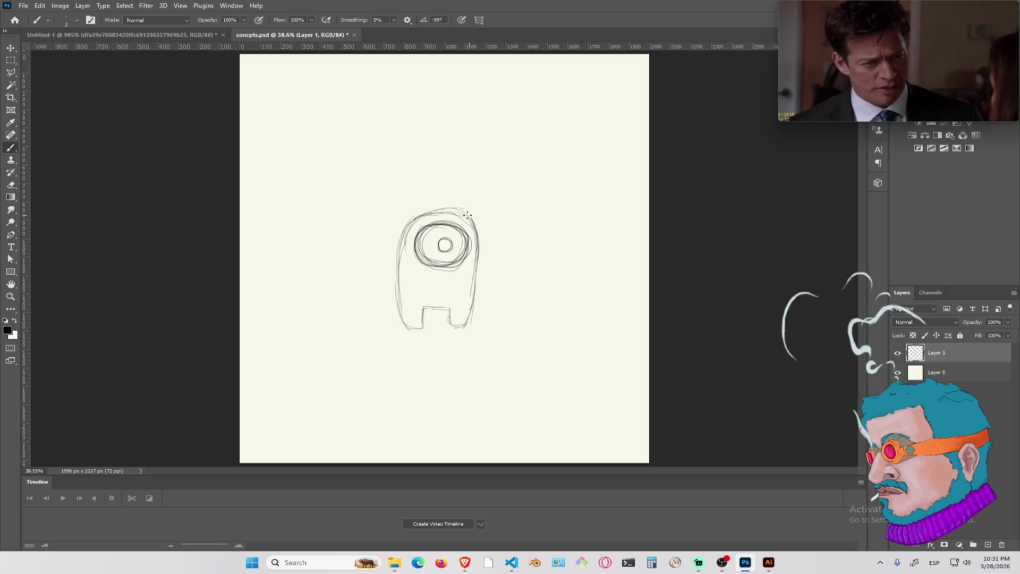
mouse_move(477, 207)
left_mouse_down()
mouse_move(497, 275)
mouse_move(477, 277)
left_mouse_up()
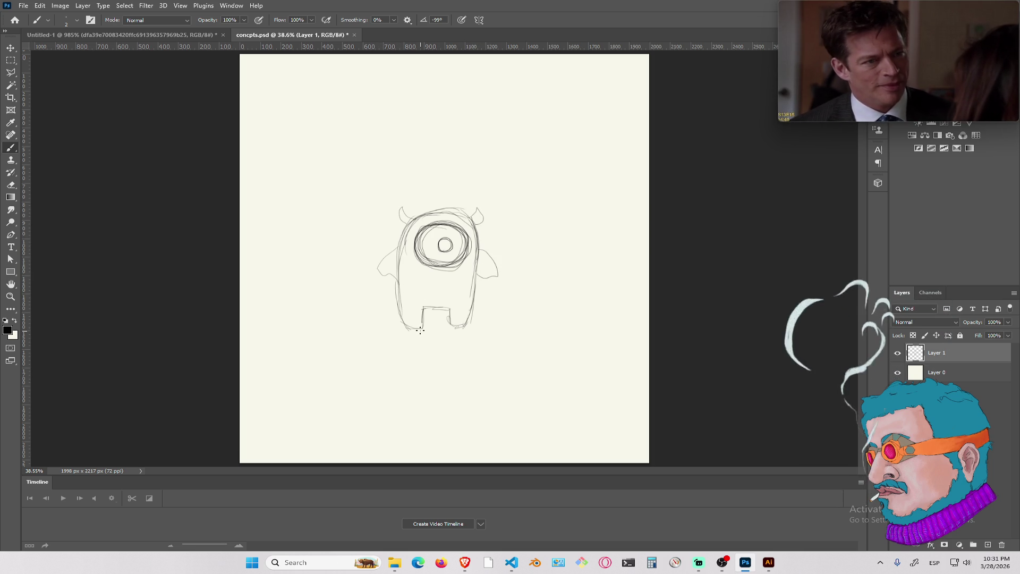
left_click_drag(480, 240, 510, 229)
mouse_move(388, 229)
left_mouse_down()
mouse_move(378, 221)
mouse_move(377, 264)
left_mouse_up()
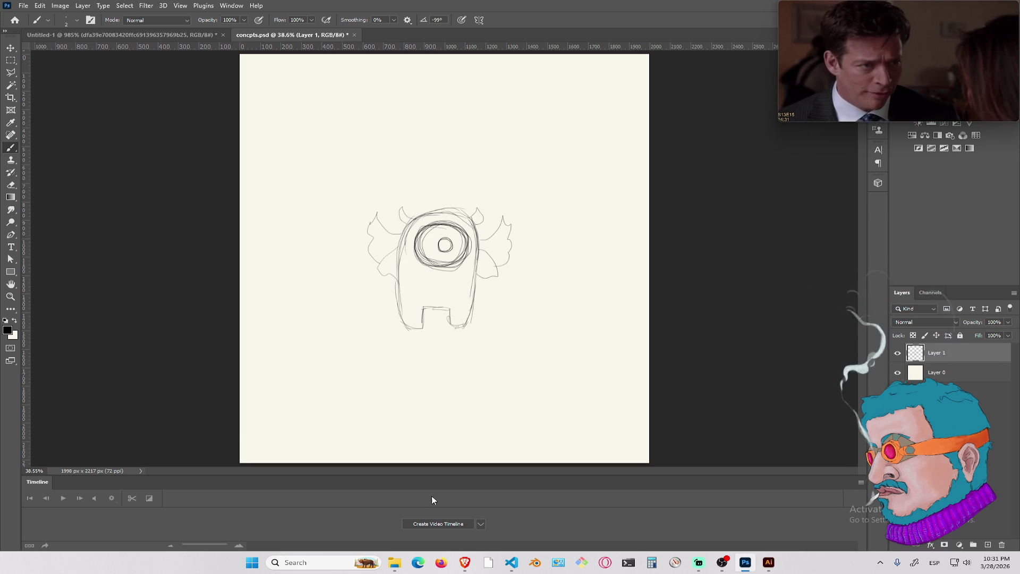
mouse_move(470, 565)
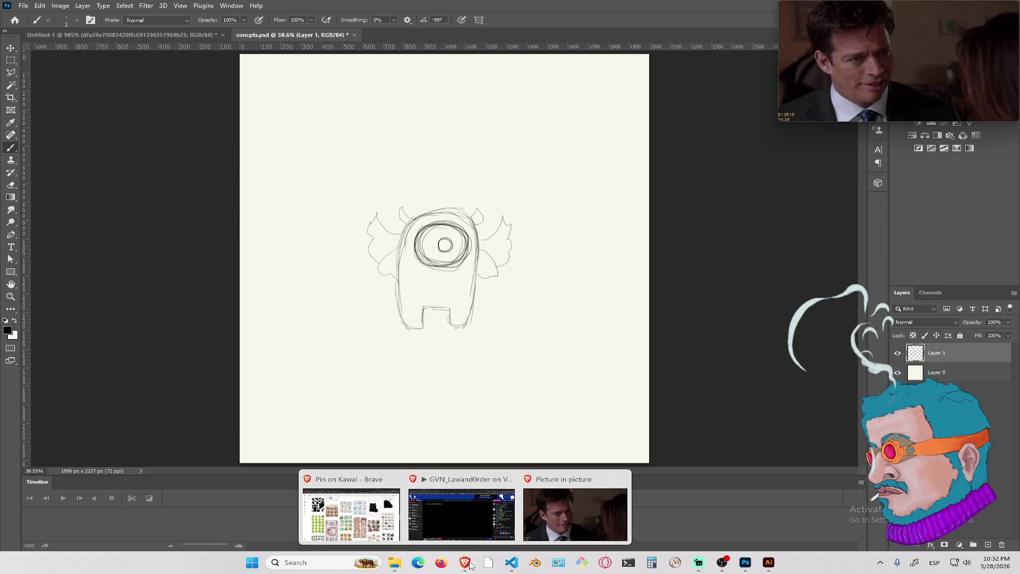
left_click(351, 510)
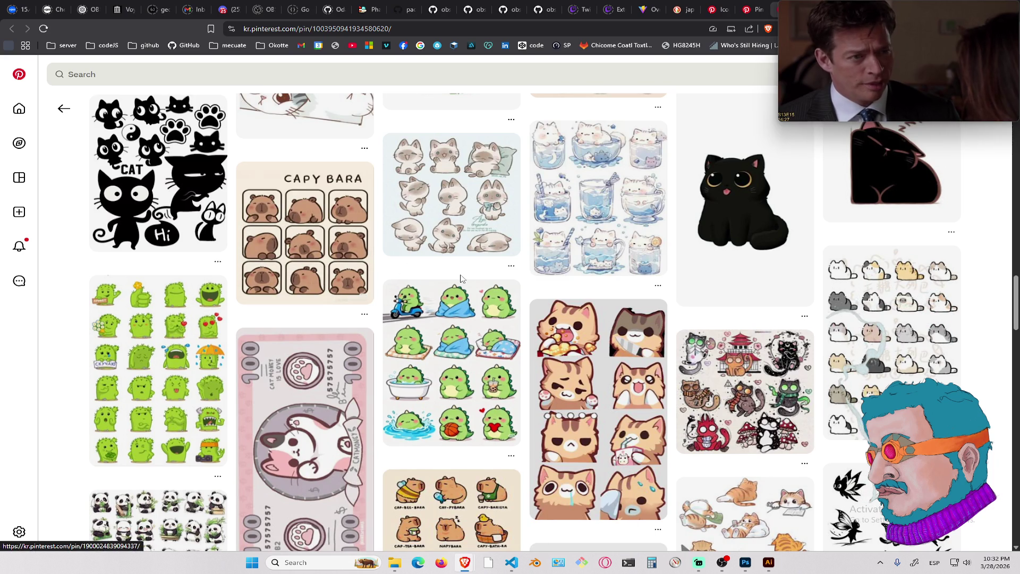
scroll(461, 278, "down", 10)
scroll(461, 278, "up", 15)
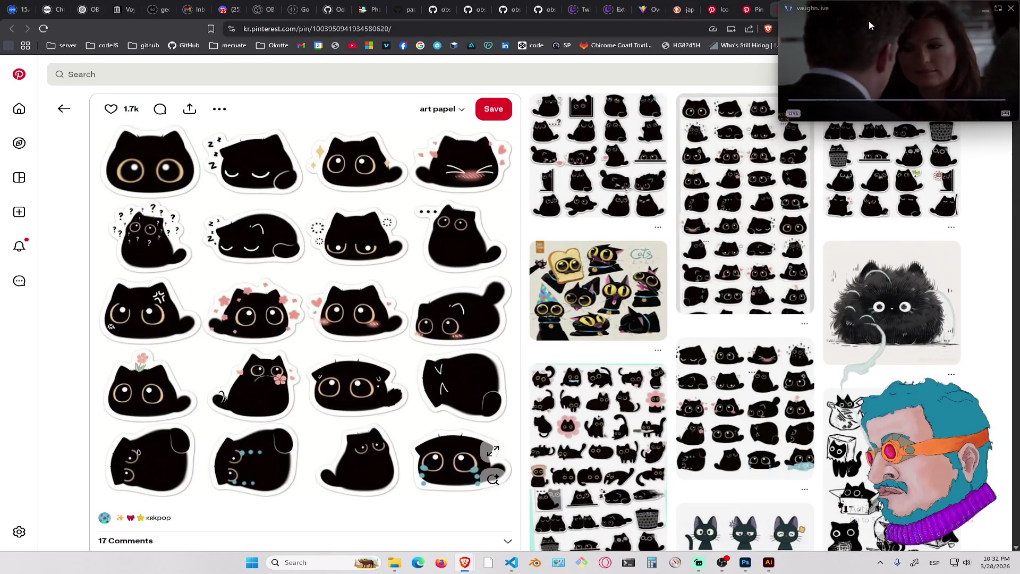
left_click_drag(869, 25, 860, 68)
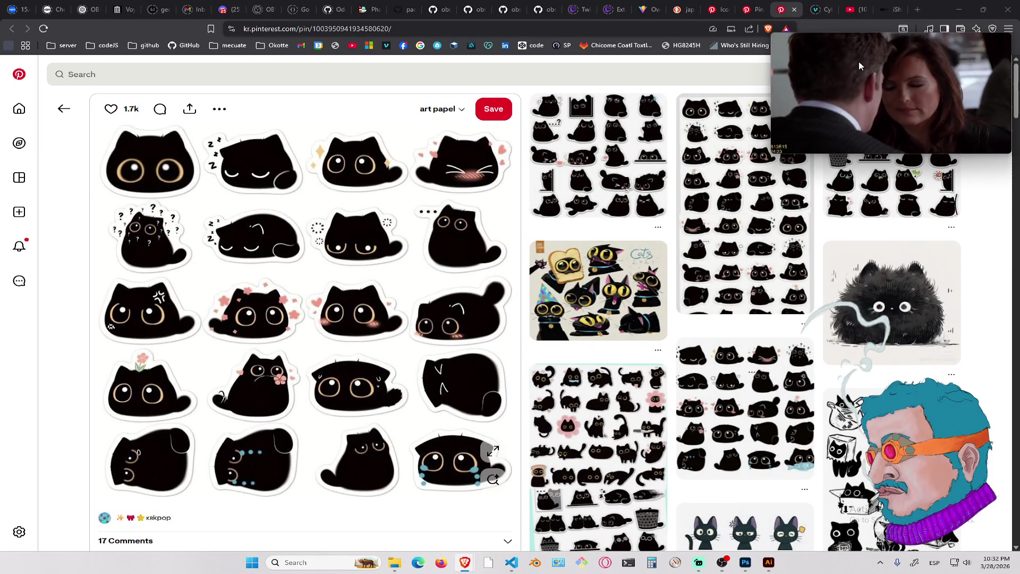
left_click(759, 5)
left_click(718, 6)
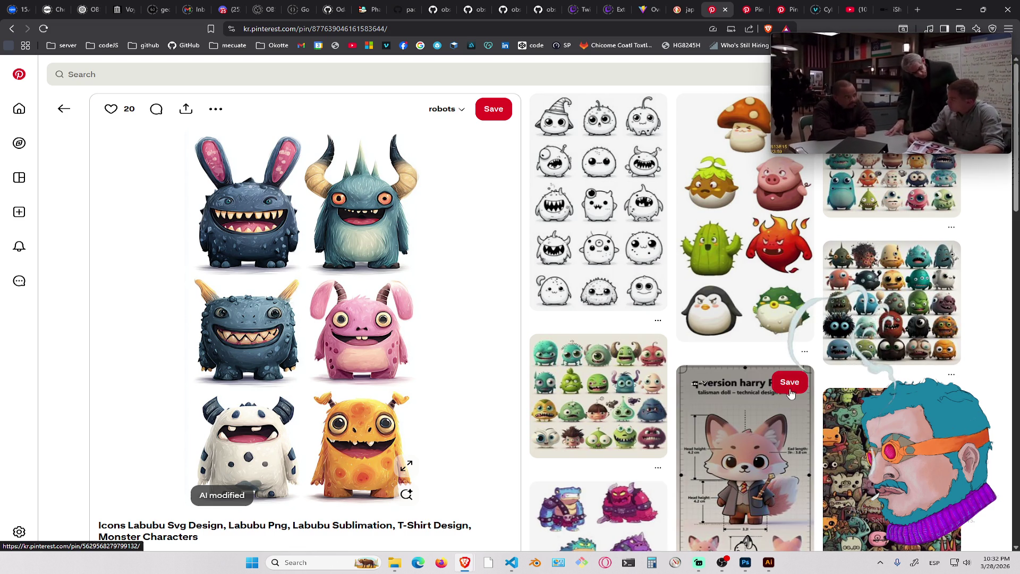
scroll(754, 414, "down", 3)
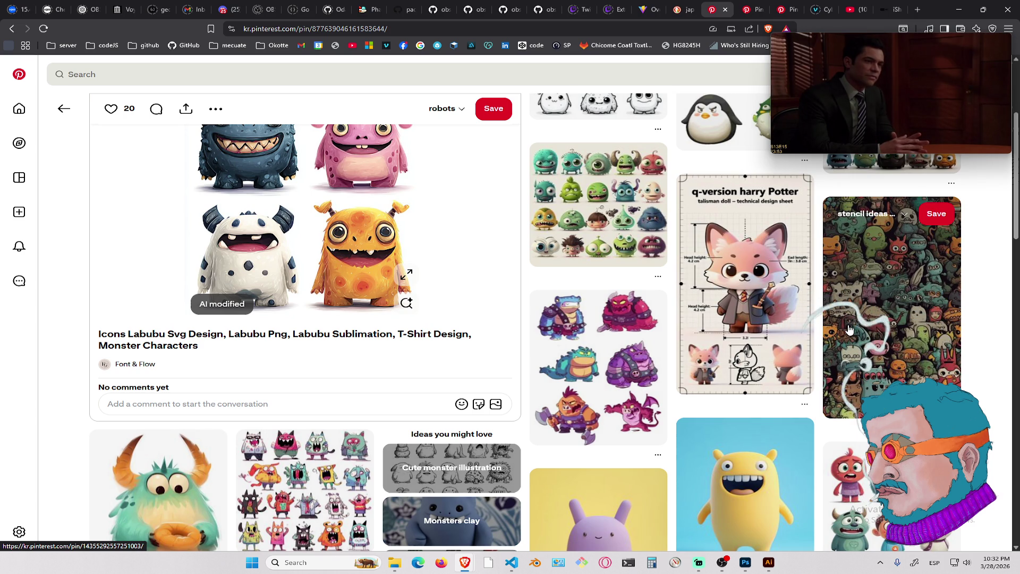
left_click(750, 12)
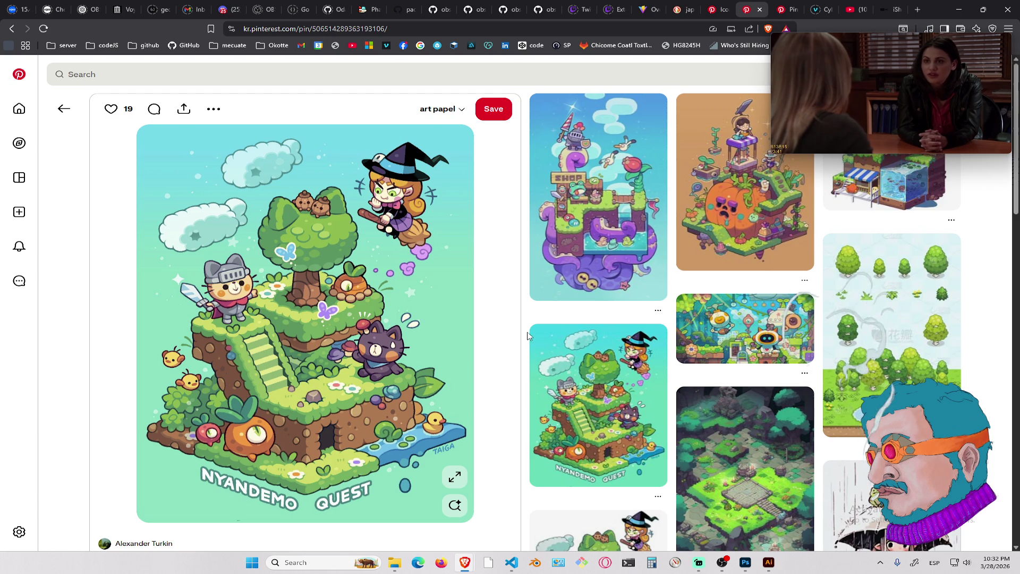
scroll(528, 336, "down", 10)
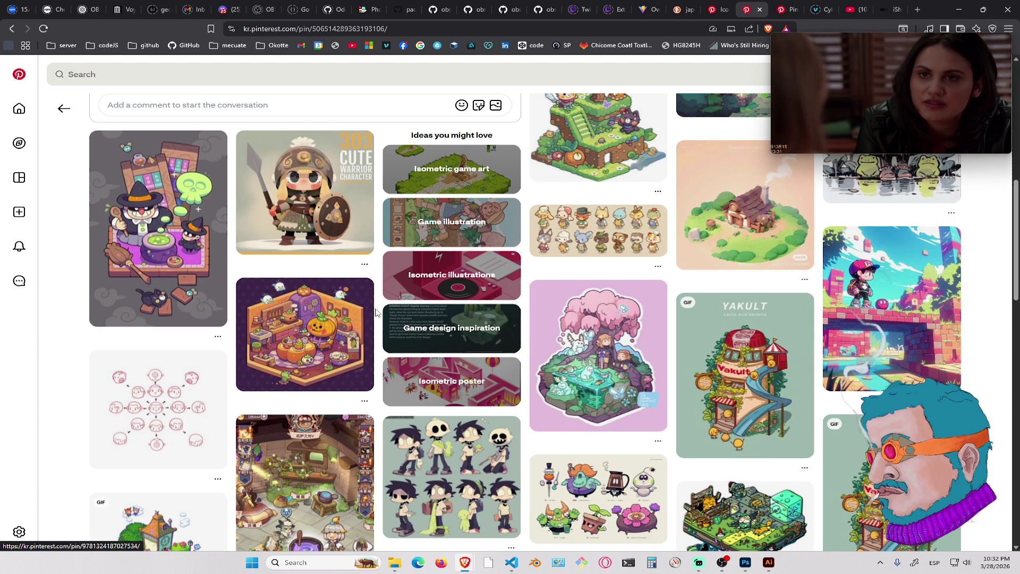
scroll(375, 311, "down", 6)
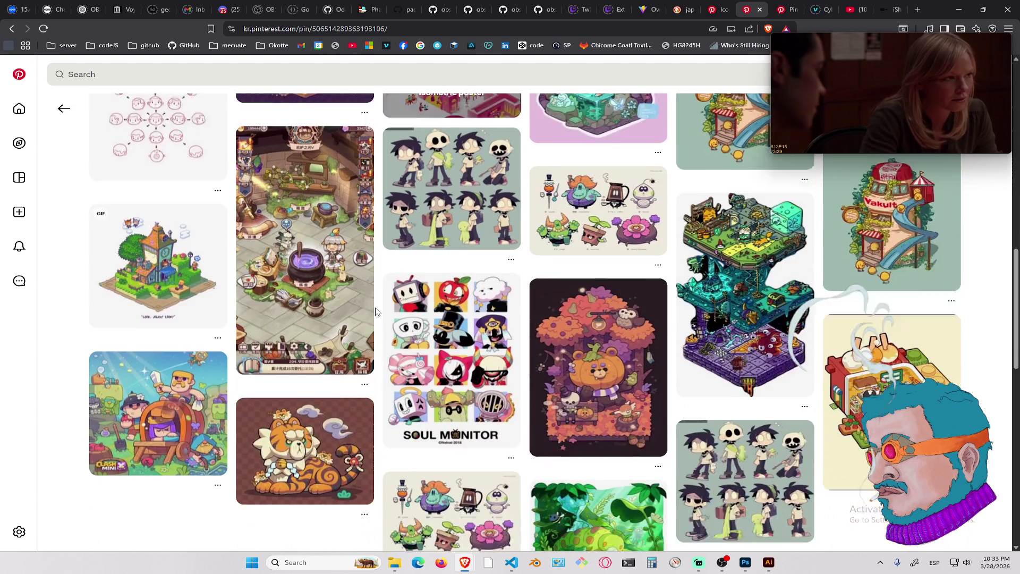
scroll(375, 311, "down", 4)
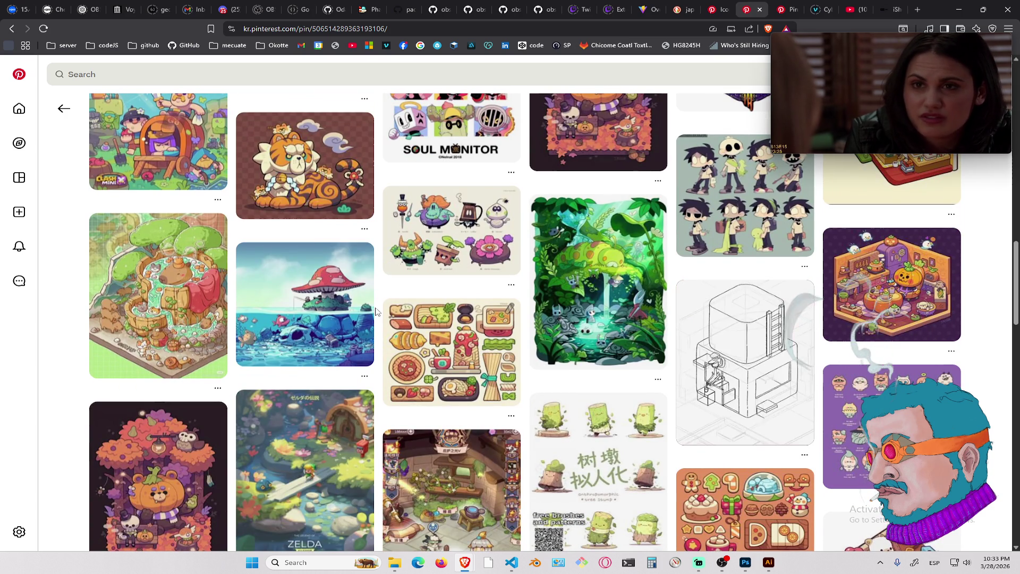
scroll(376, 311, "down", 3)
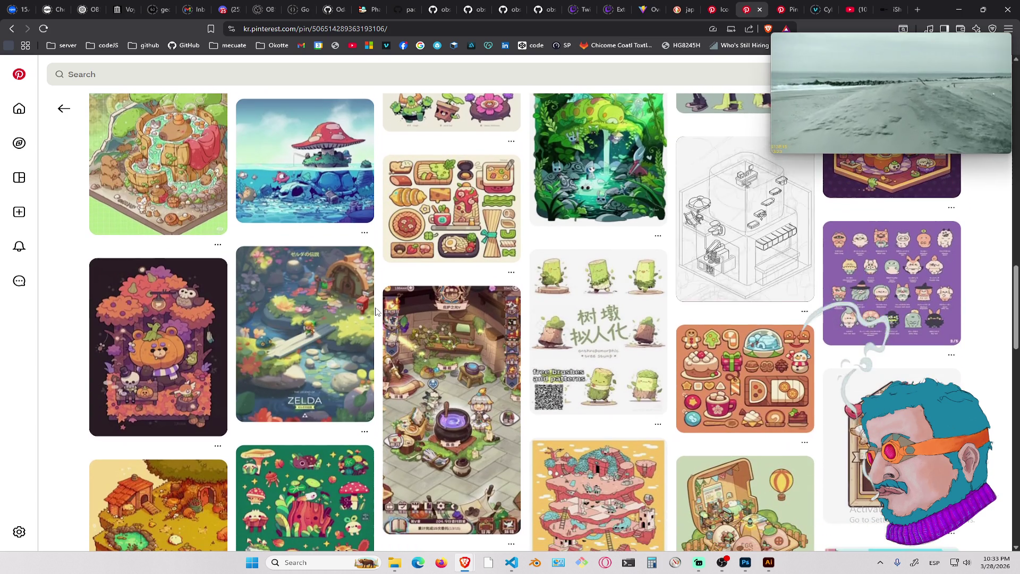
scroll(376, 310, "down", 3)
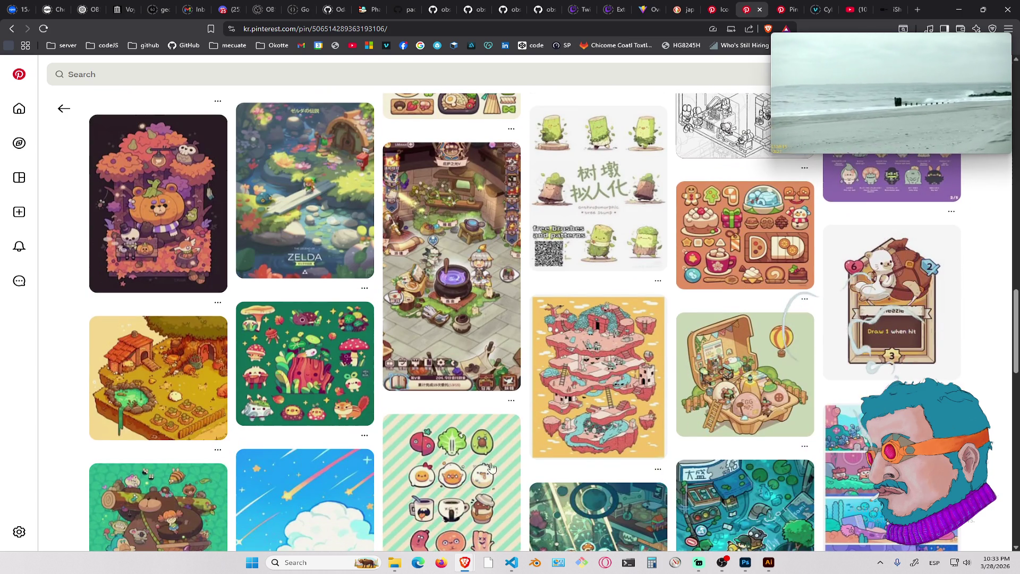
left_click(743, 561)
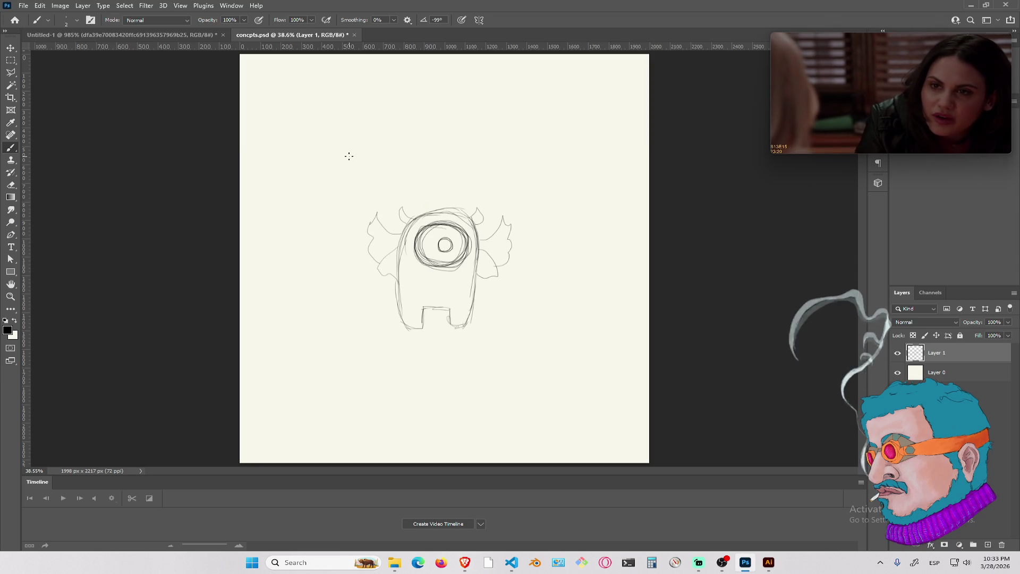
Cancel the Open dialog and show File > Open Recent, led by concepts_2.psd
key("ctrl+o")
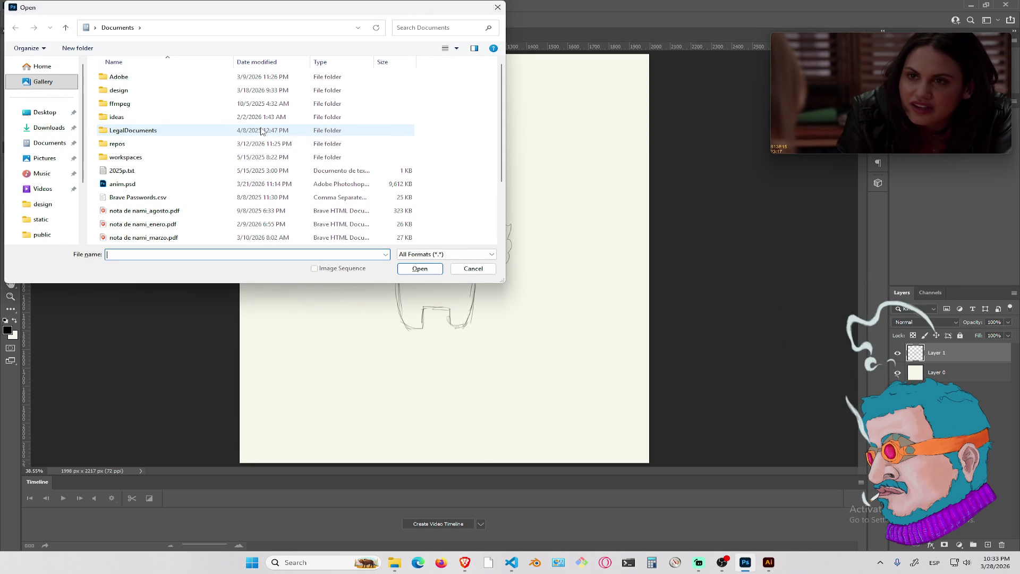
scroll(197, 183, "up", 1)
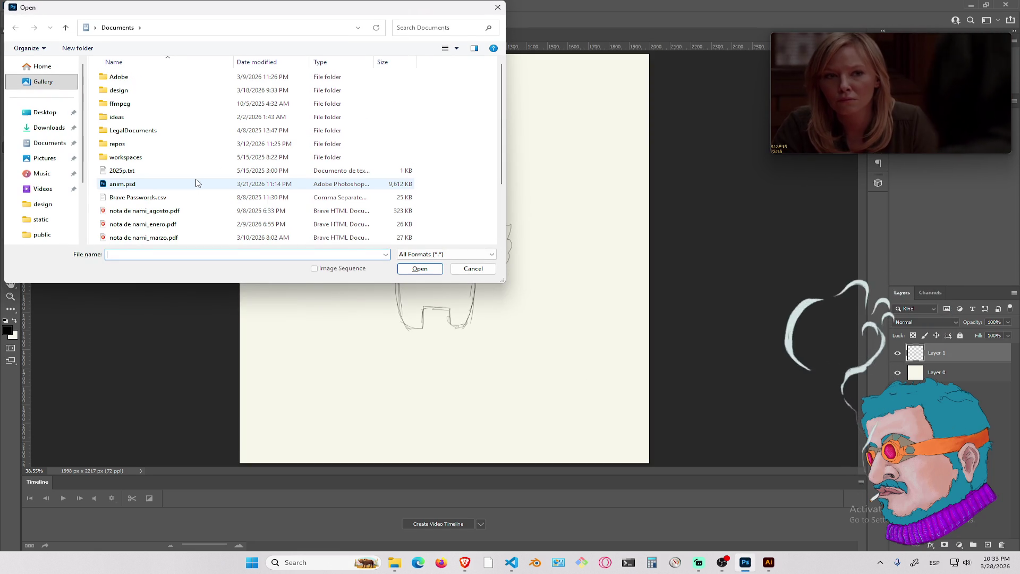
left_click(474, 269)
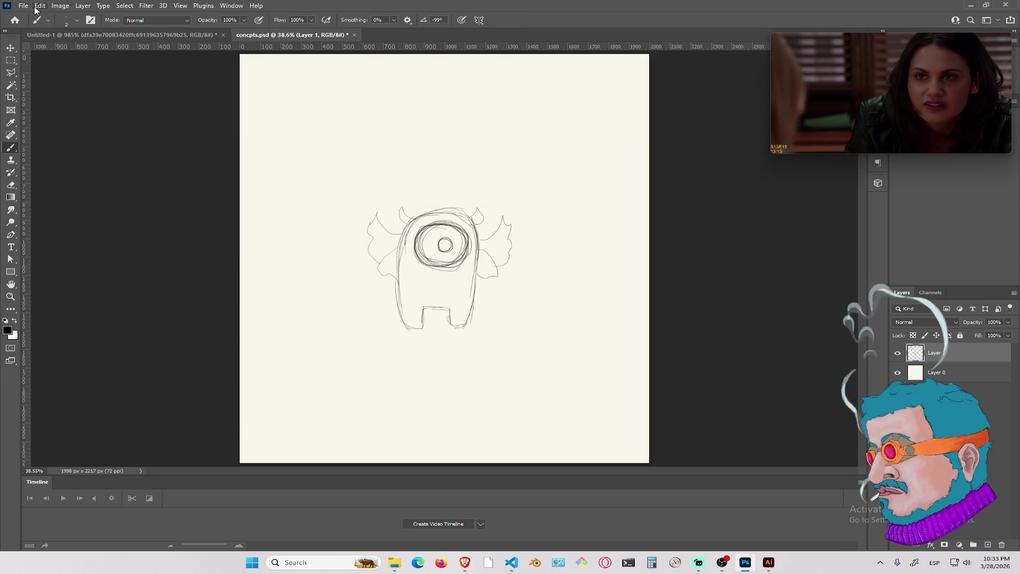
left_click(24, 6)
mouse_move(89, 64)
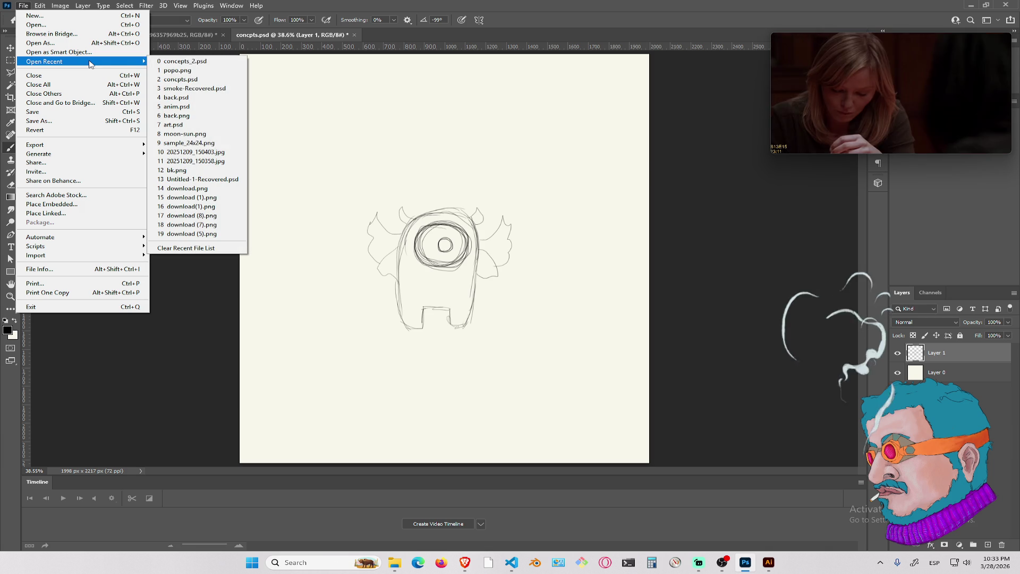
Reopen concepts_2.psd and hide the sketch layers so only Group 1's black cat-blob shows
left_click(205, 66)
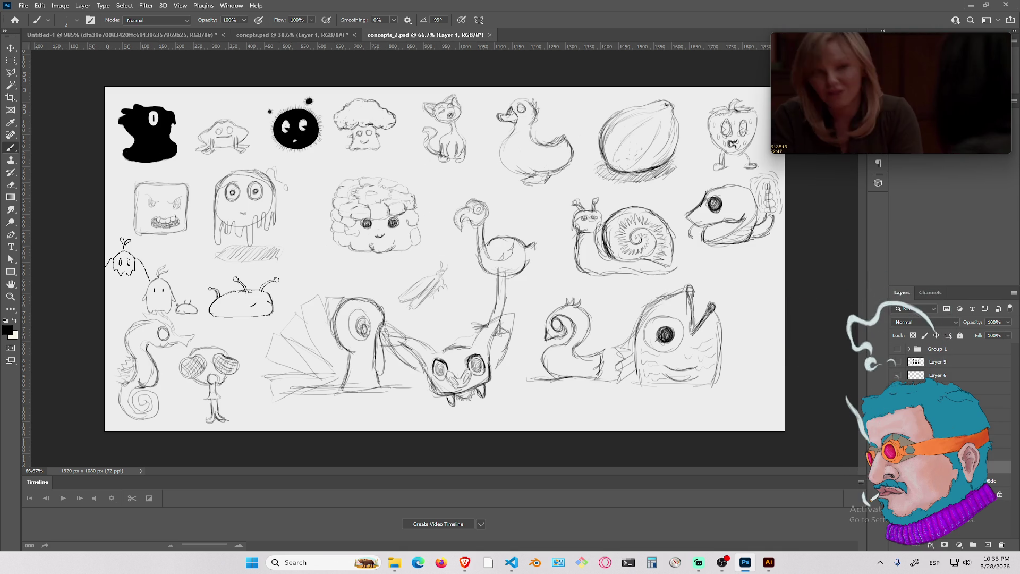
key("ctrl+comma")
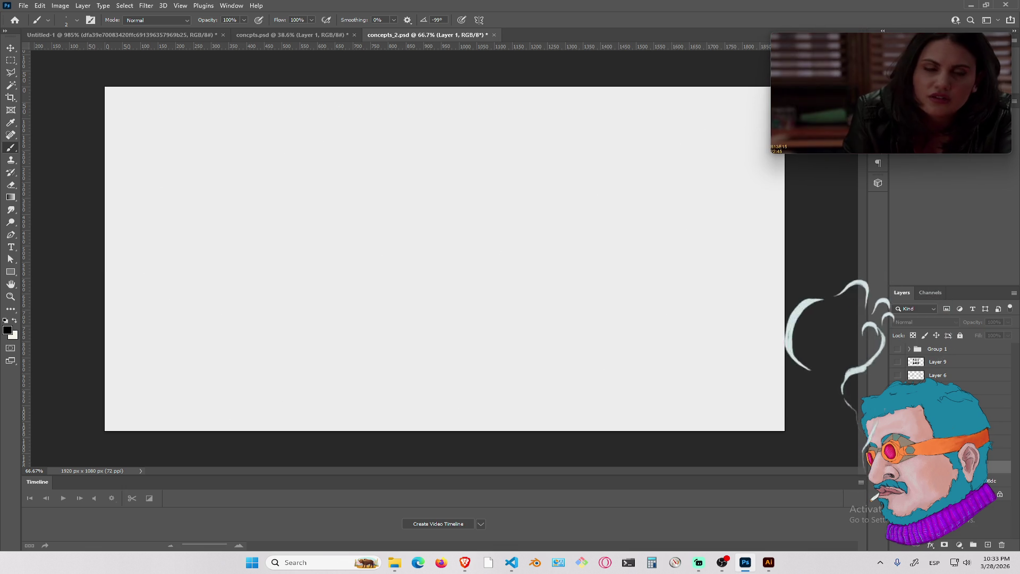
key("ctrl+comma")
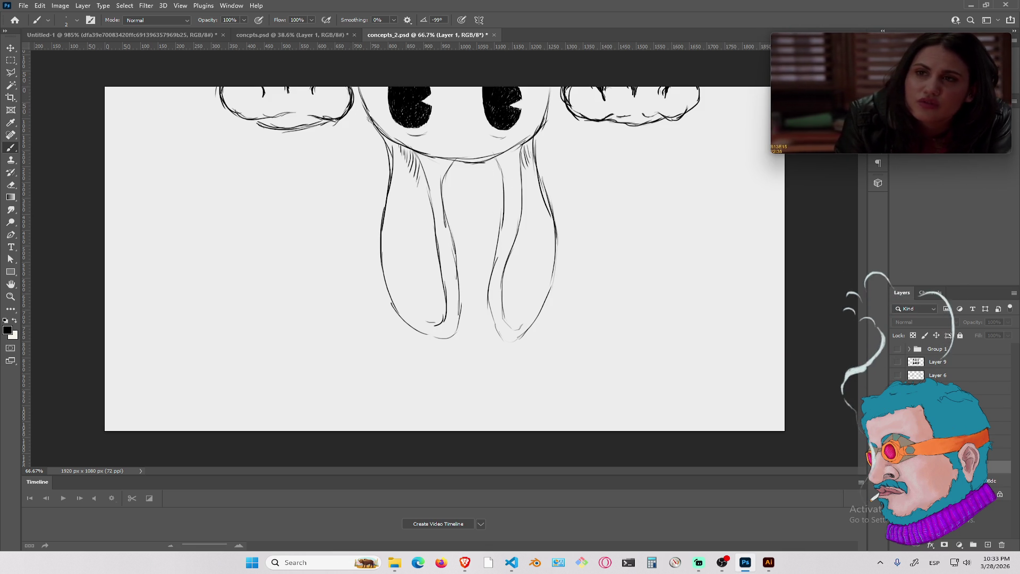
key("Delete")
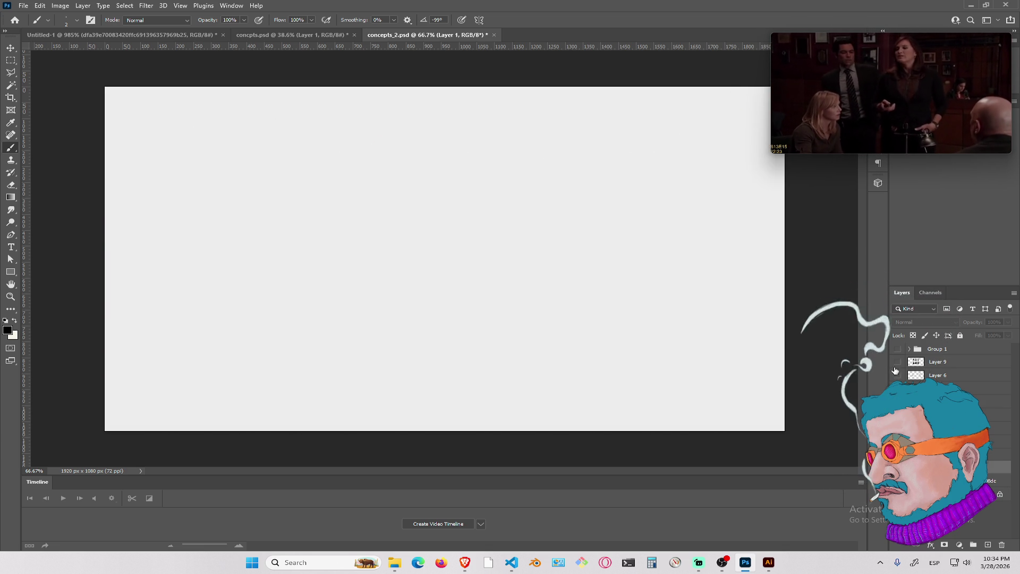
left_click(905, 348)
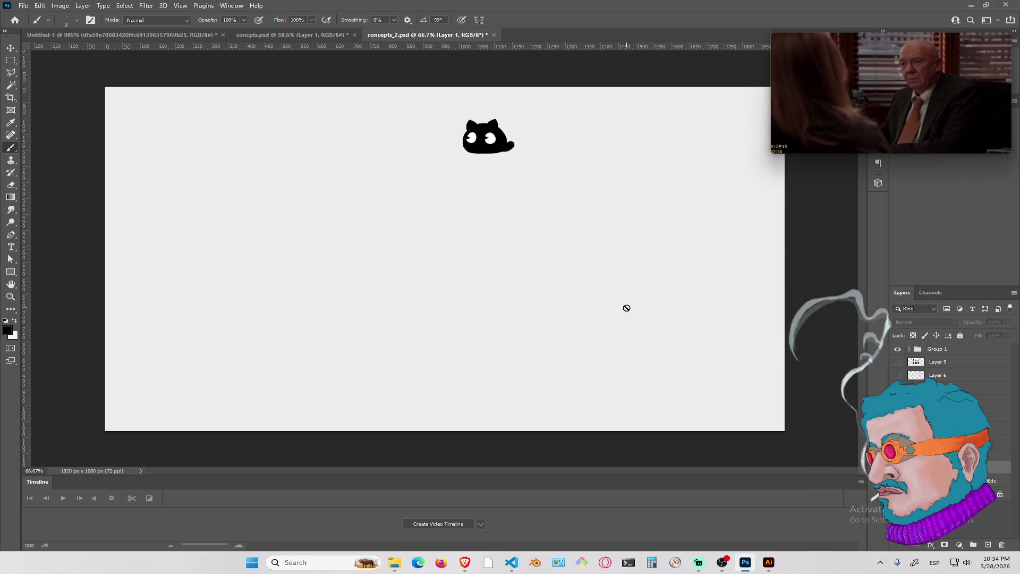
With the Move tool, nudge the cat blob's body and eye layers a few pixels into alignment
key("v")
scroll(492, 126, "up", 8)
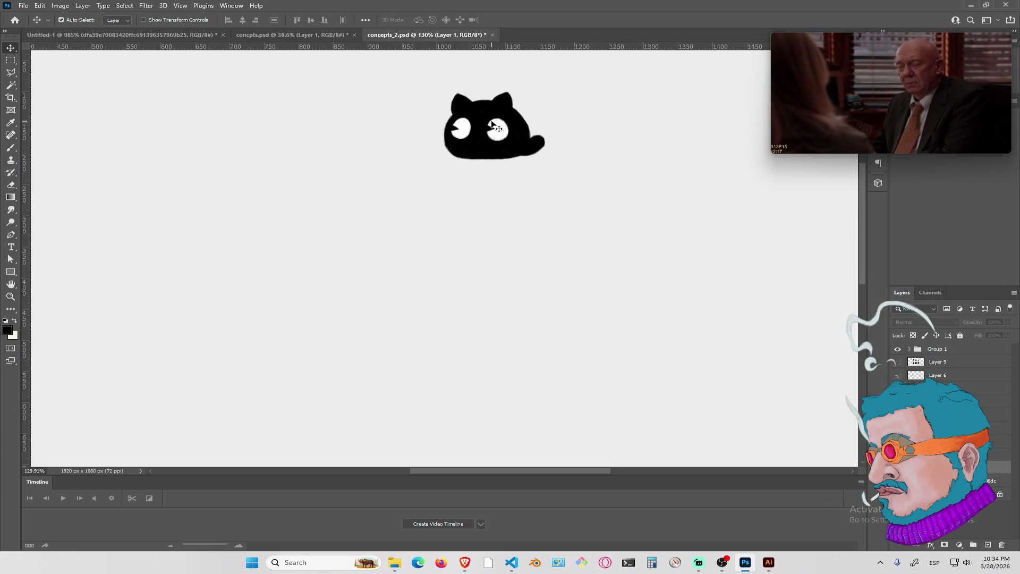
mouse_move(492, 128)
left_mouse_down()
mouse_move(412, 236)
mouse_move(452, 191)
left_mouse_up()
mouse_move(486, 160)
left_mouse_down()
mouse_move(476, 145)
mouse_move(485, 154)
mouse_move(475, 151)
mouse_move(492, 146)
mouse_move(478, 151)
left_mouse_up()
mouse_move(474, 225)
left_mouse_down()
mouse_move(477, 216)
mouse_move(444, 223)
mouse_move(492, 216)
mouse_move(482, 202)
mouse_move(498, 230)
mouse_move(486, 241)
mouse_move(447, 233)
mouse_move(457, 183)
mouse_move(498, 210)
mouse_move(478, 186)
mouse_move(452, 217)
left_mouse_up()
mouse_move(455, 156)
left_mouse_down()
mouse_move(503, 159)
mouse_move(491, 142)
mouse_move(486, 159)
left_mouse_up()
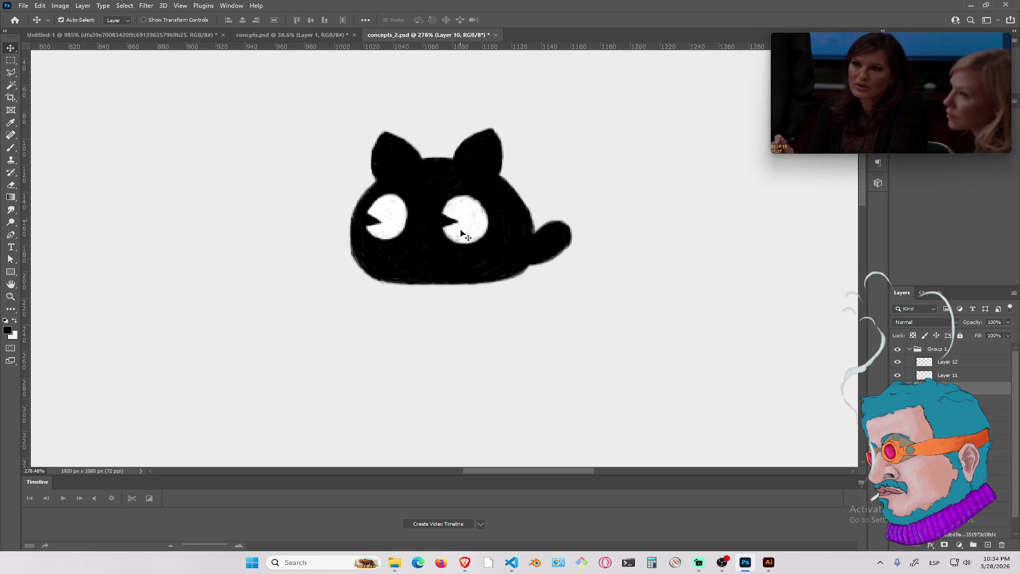
scroll(483, 221, "down", 5)
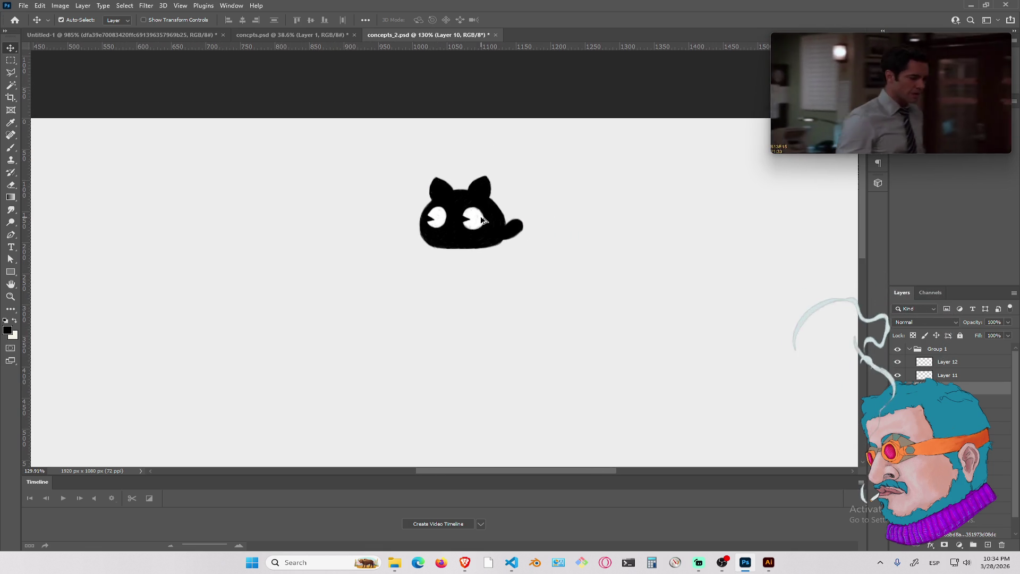
scroll(473, 222, "down", 2)
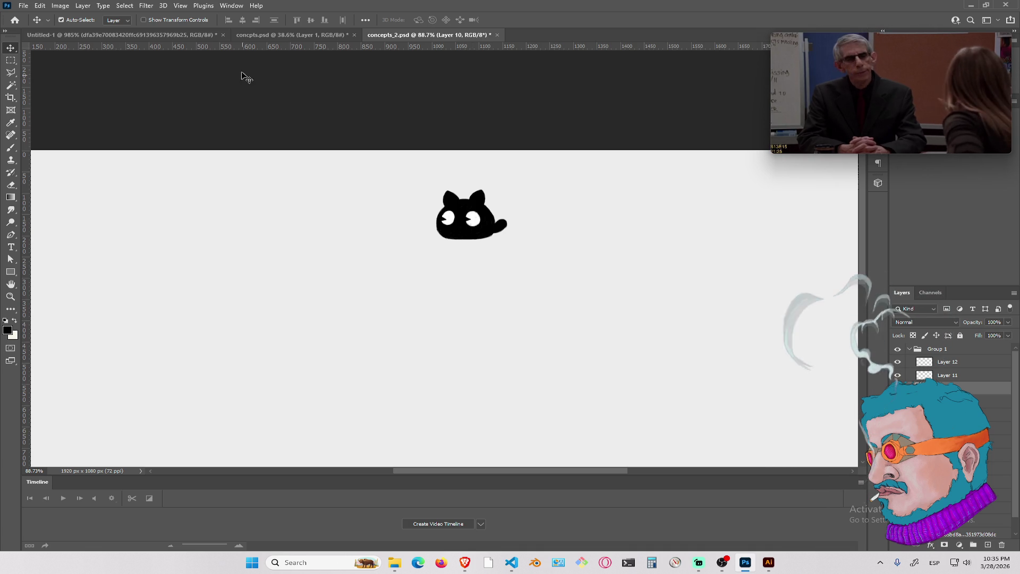
left_click(269, 35)
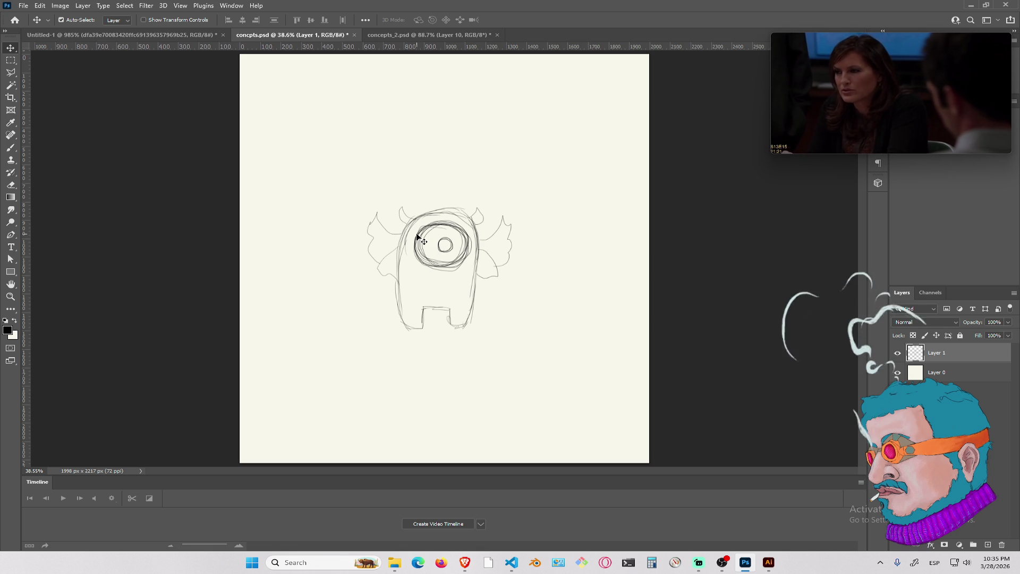
Erase the winged one-eyed monster sketch from Layer 1 with a large eraser
key("e")
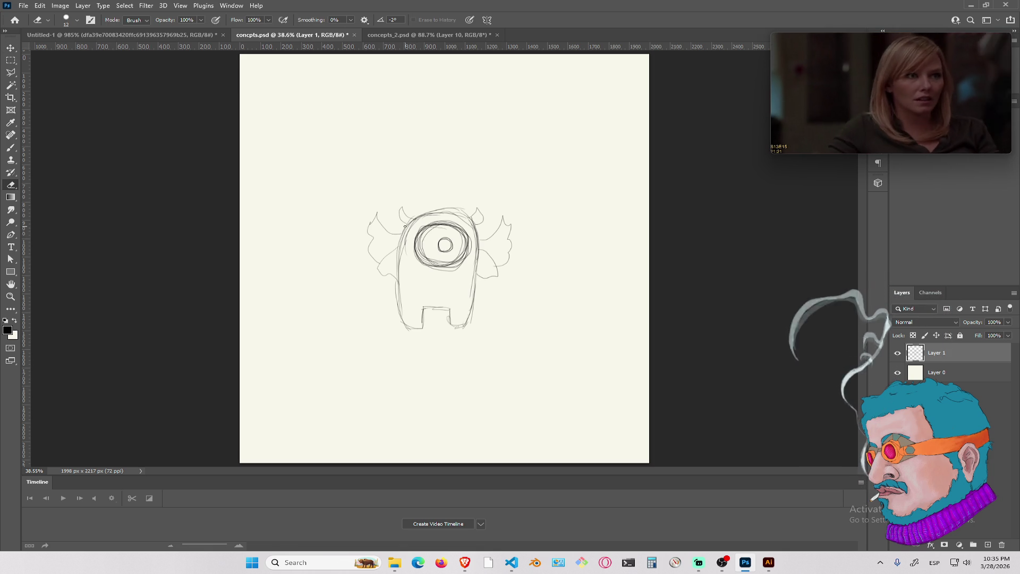
mouse_move(494, 190)
left_mouse_down()
mouse_move(397, 283)
mouse_move(476, 301)
left_mouse_up()
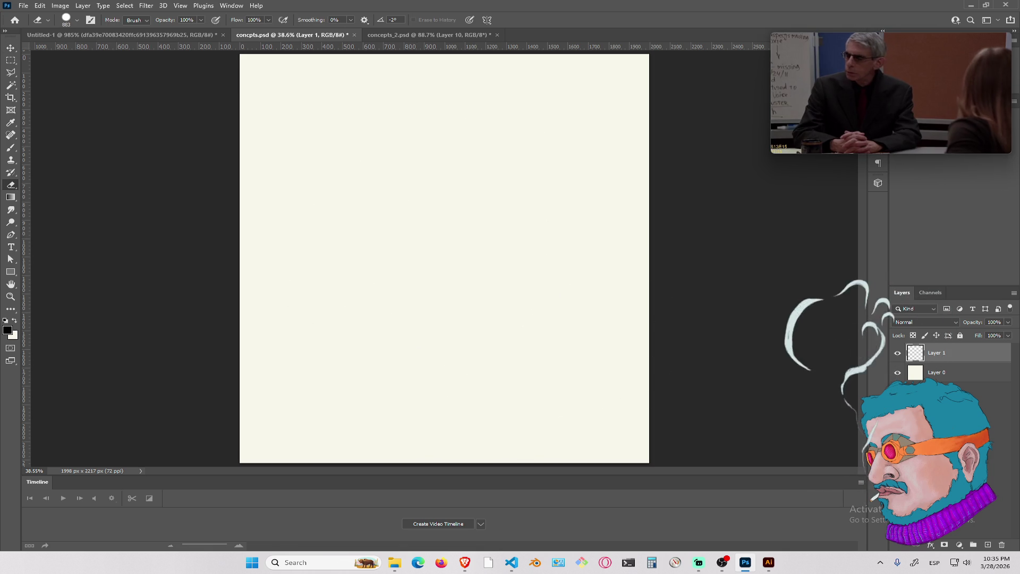
key("b")
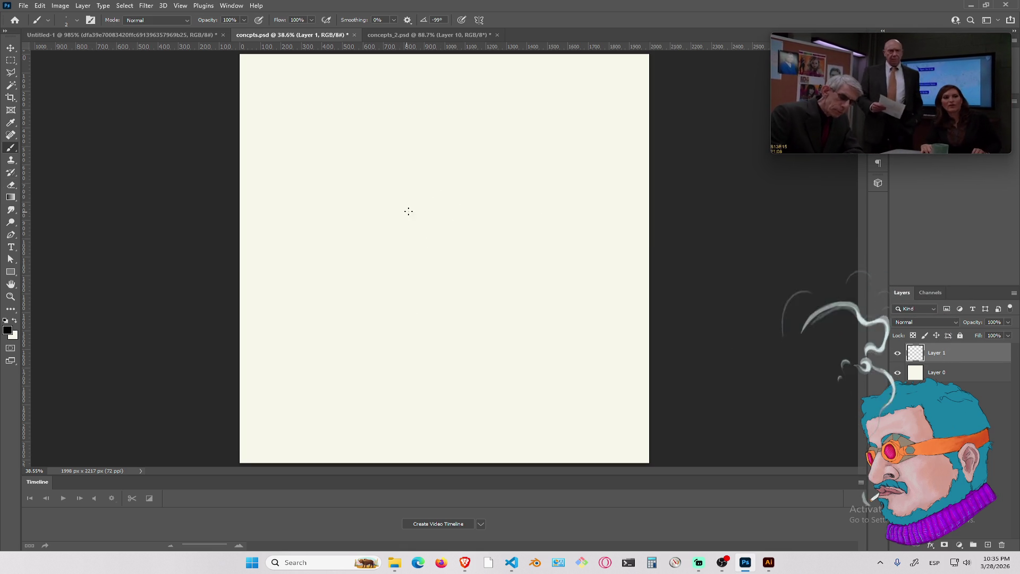
Sketch the new creature's head and shoulder outline, a central oval, and a wavy plume above
left_click_drag(375, 291, 365, 278)
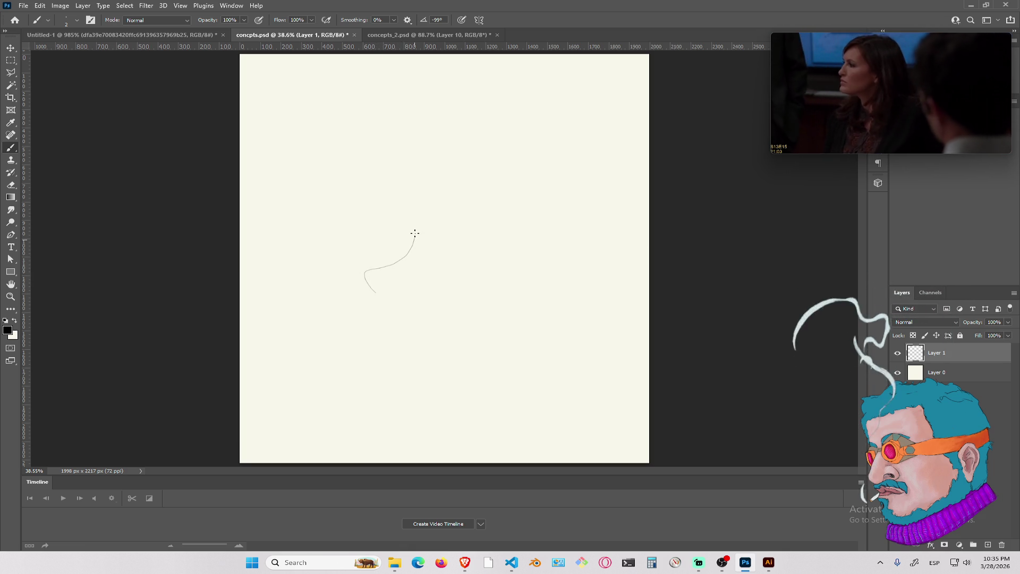
mouse_move(410, 205)
left_mouse_down()
mouse_move(414, 178)
mouse_move(467, 175)
mouse_move(481, 191)
left_mouse_up()
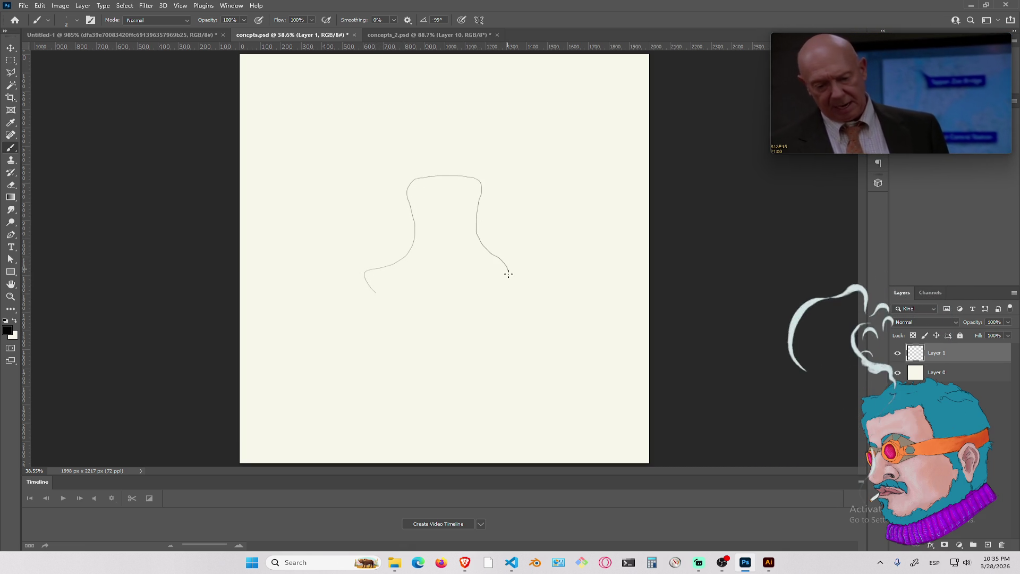
mouse_move(477, 234)
left_mouse_down()
mouse_move(508, 270)
mouse_move(523, 271)
mouse_move(499, 297)
left_mouse_up()
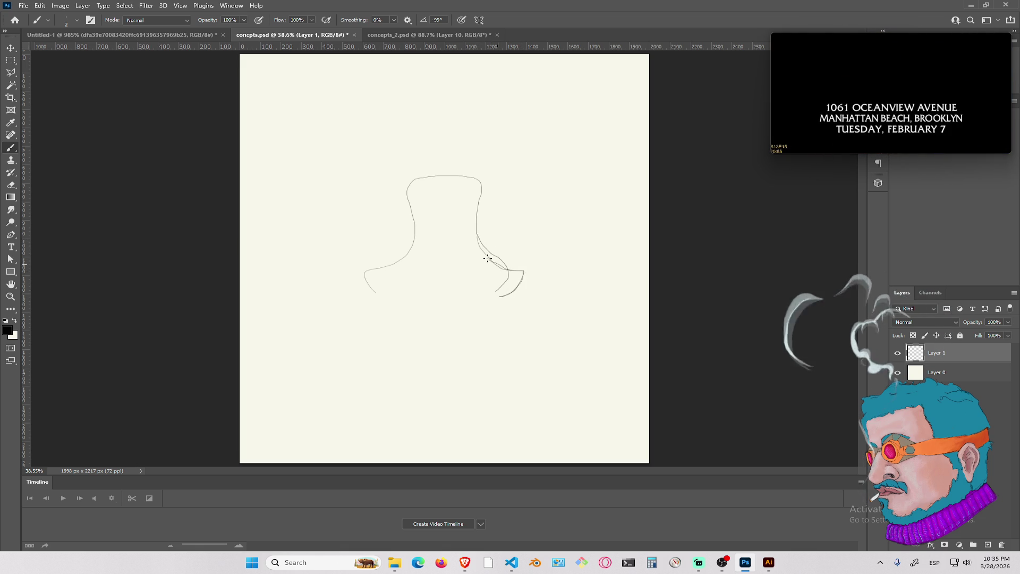
mouse_move(482, 252)
left_mouse_down()
mouse_move(525, 271)
mouse_move(495, 291)
left_mouse_up()
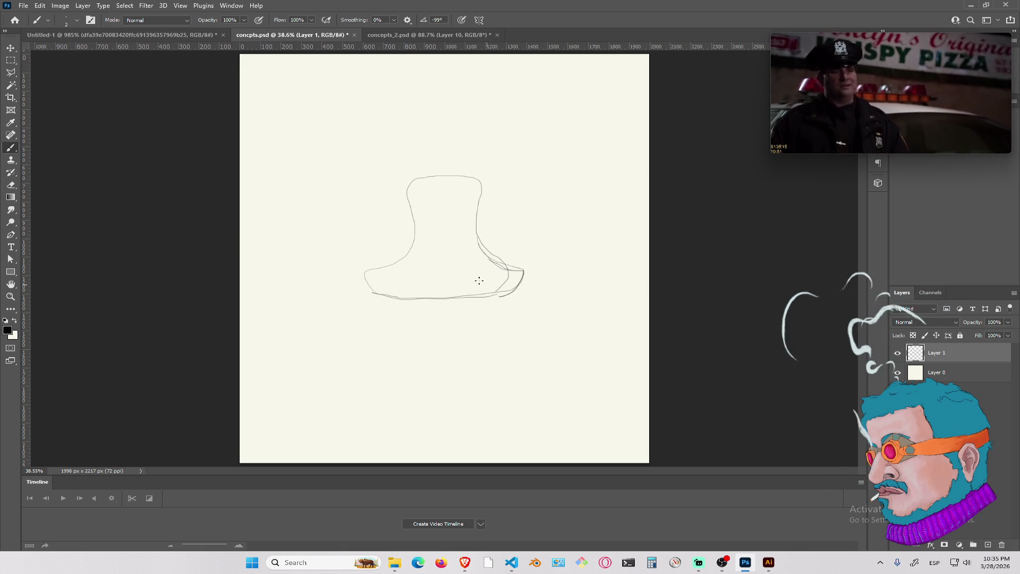
mouse_move(446, 222)
left_mouse_down()
mouse_move(444, 249)
mouse_move(466, 246)
mouse_move(430, 227)
left_mouse_up()
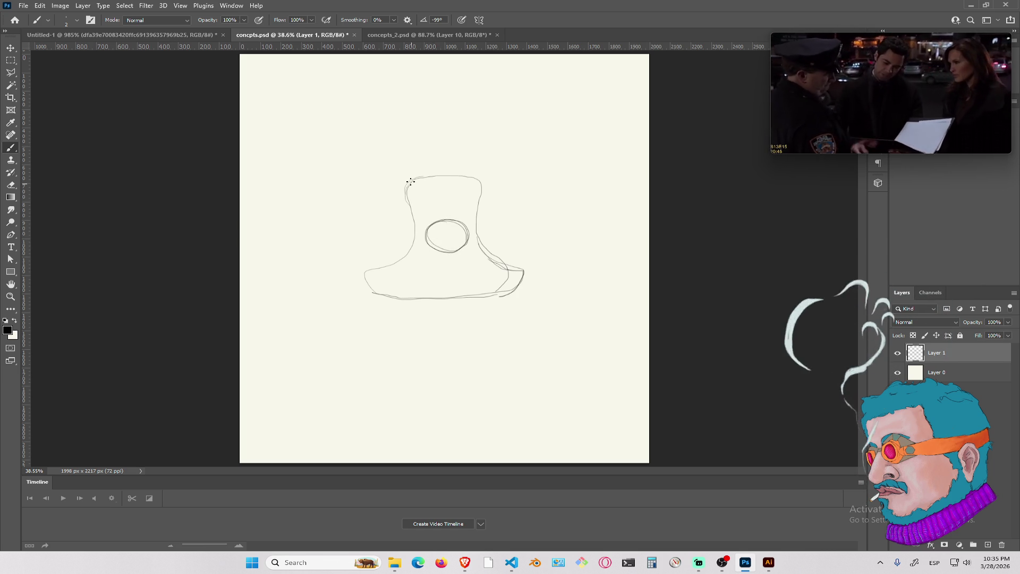
mouse_move(478, 176)
left_mouse_down()
mouse_move(469, 150)
mouse_move(494, 104)
left_mouse_up()
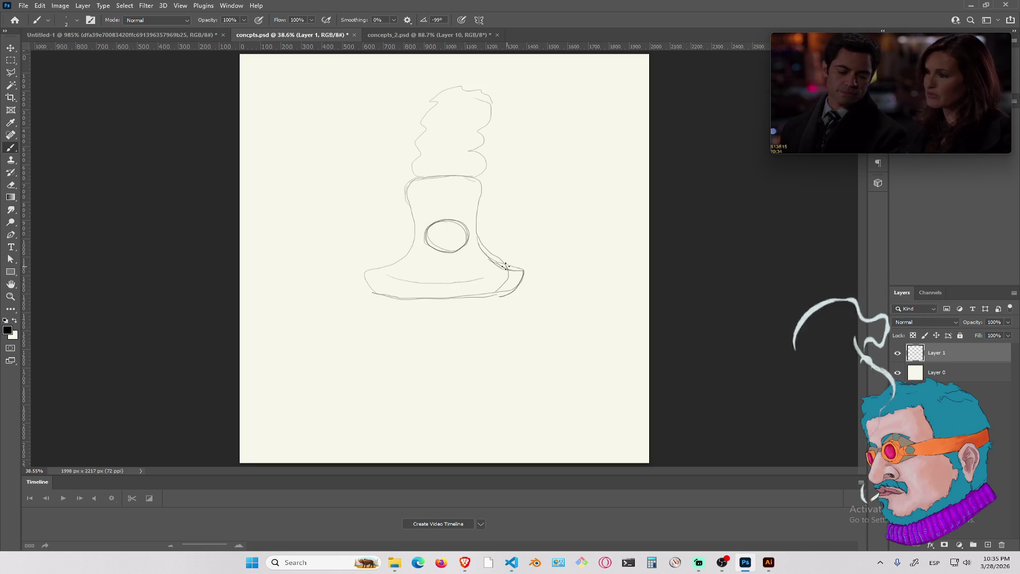
left_click_drag(525, 274, 519, 292)
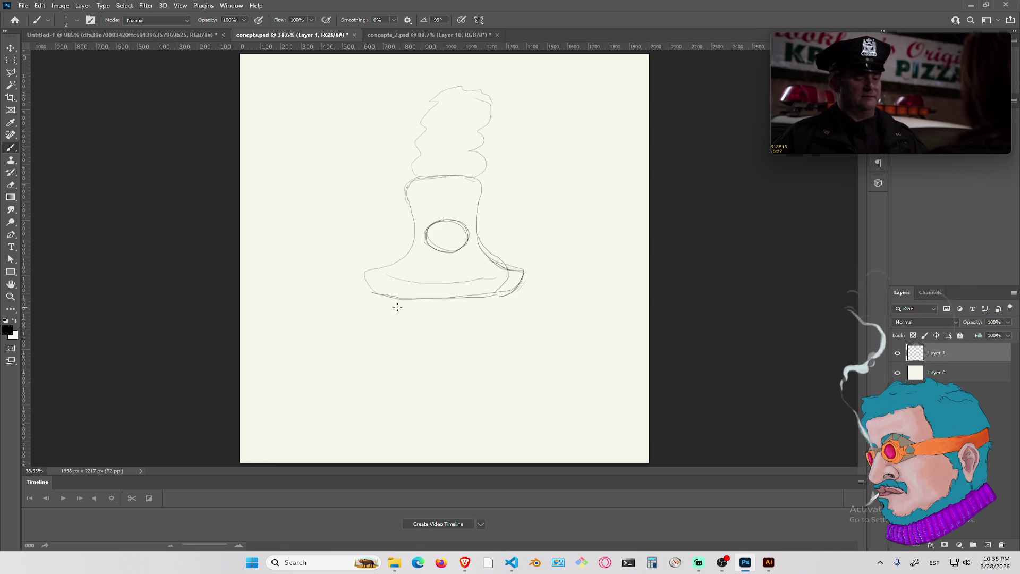
Add rounded lobes at the lower left and right and darken the jaw curves beneath them
left_click_drag(371, 293, 340, 319)
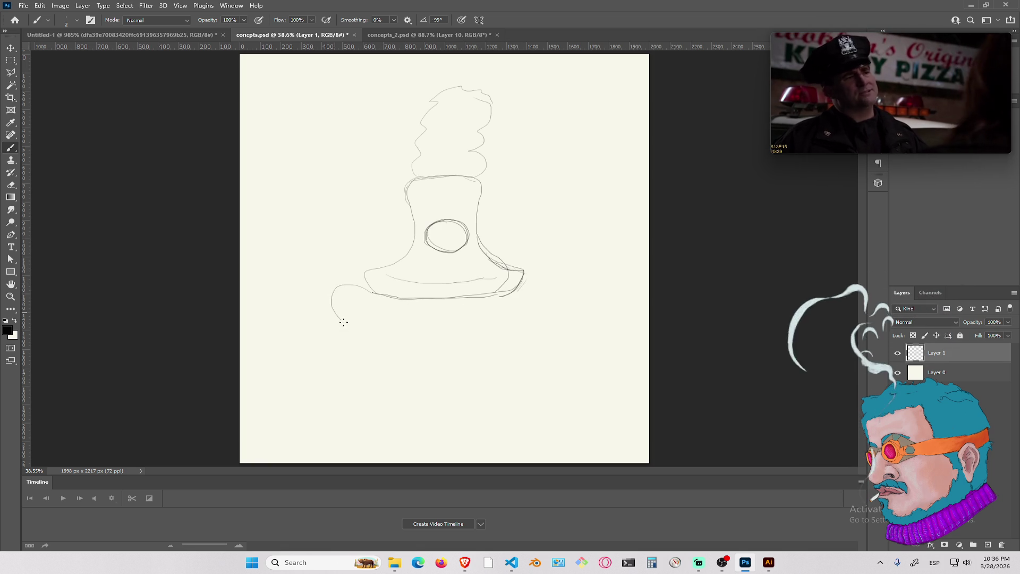
mouse_move(517, 286)
left_mouse_down()
mouse_move(556, 307)
mouse_move(528, 325)
left_mouse_up()
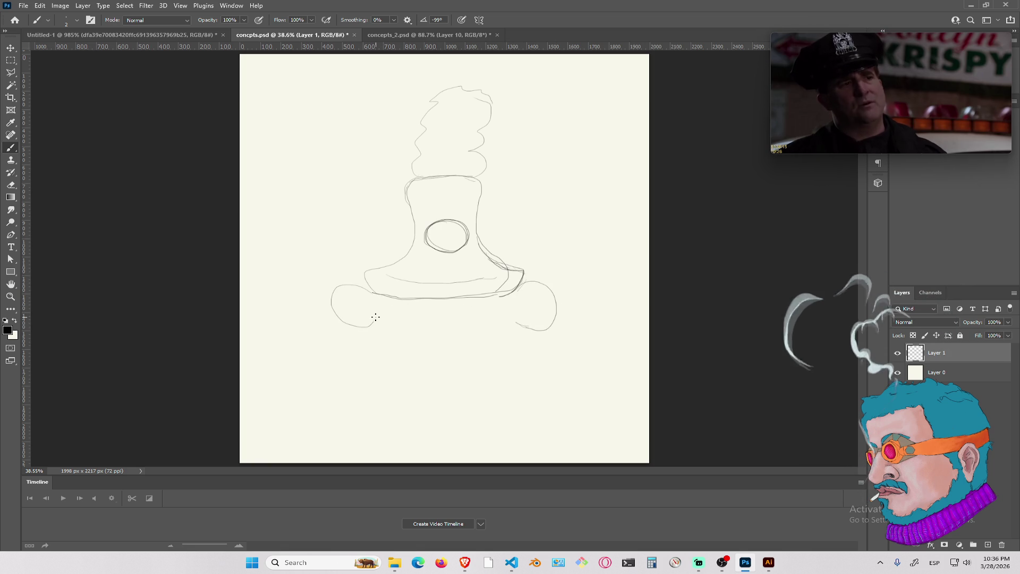
mouse_move(332, 297)
left_mouse_down()
mouse_move(370, 320)
mouse_move(451, 325)
mouse_move(458, 337)
mouse_move(437, 343)
left_mouse_up()
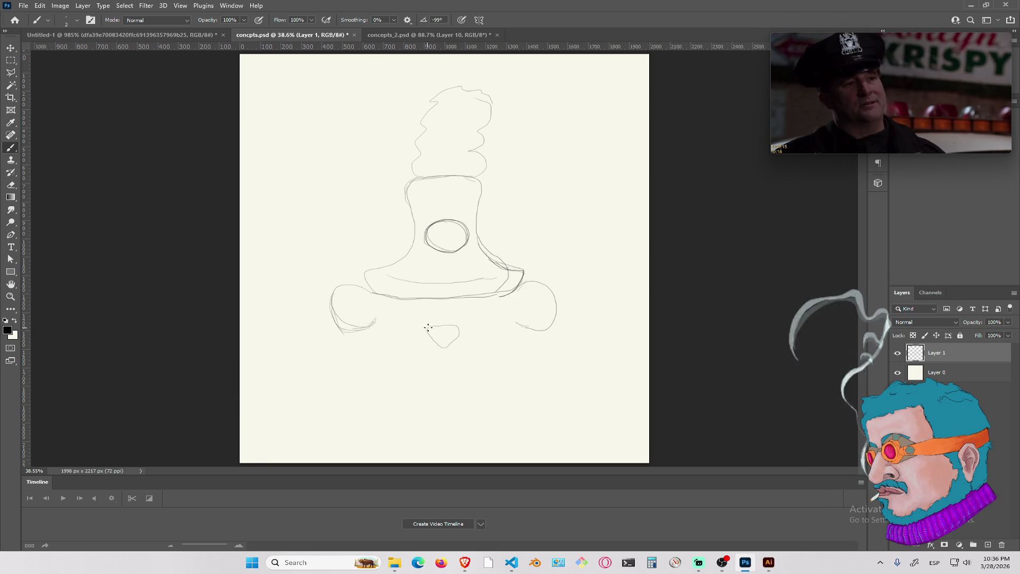
mouse_move(460, 297)
left_mouse_down()
mouse_move(484, 317)
mouse_move(491, 305)
left_mouse_up()
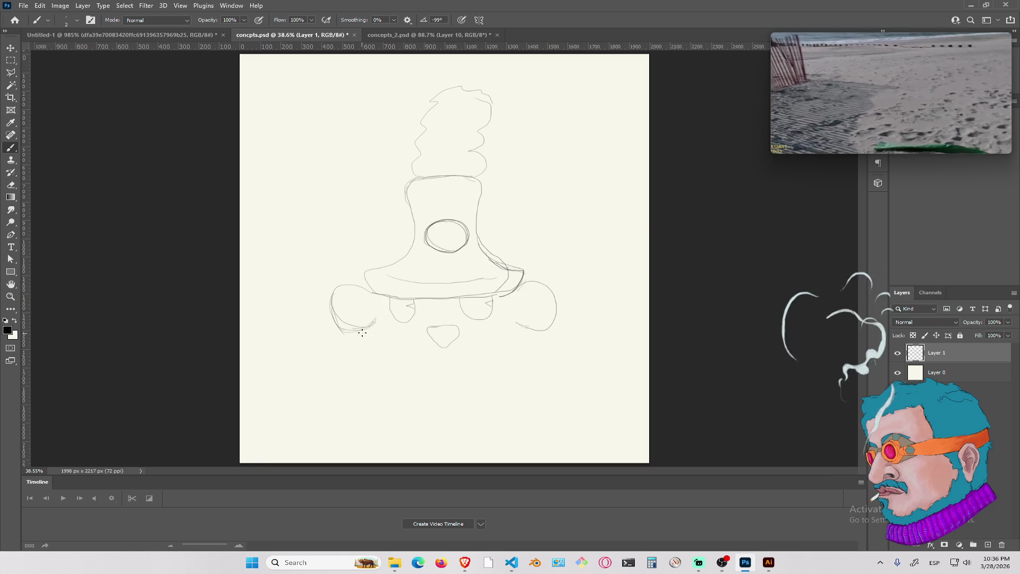
left_click_drag(378, 319, 388, 370)
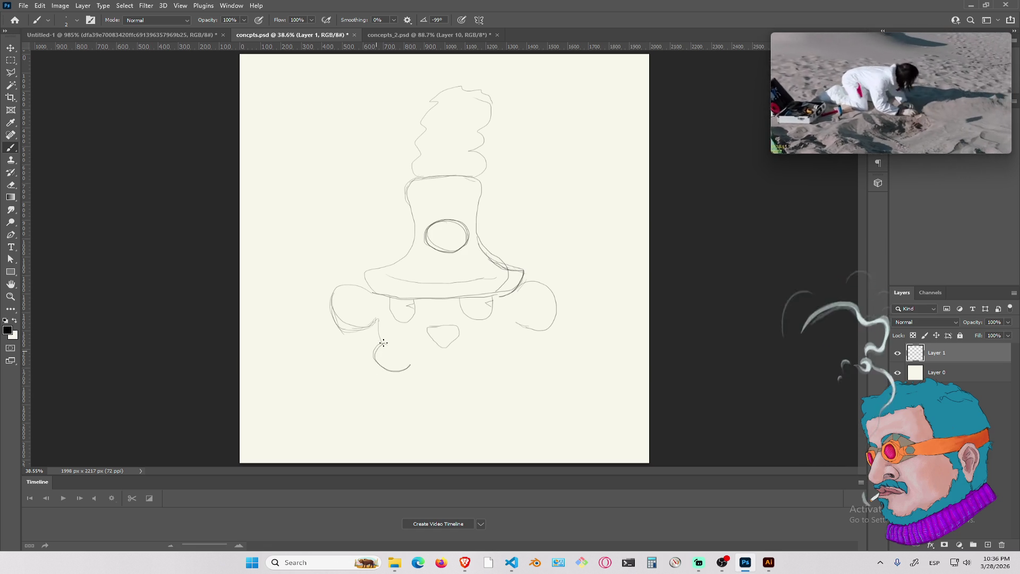
left_click_drag(513, 320, 496, 345)
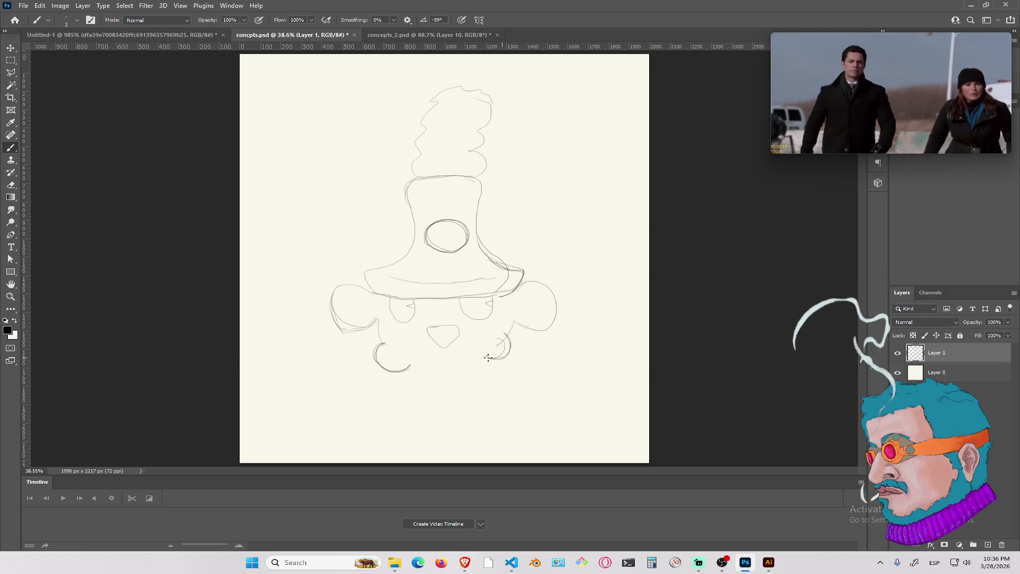
left_click_drag(508, 343, 488, 360)
left_click_drag(408, 365, 418, 376)
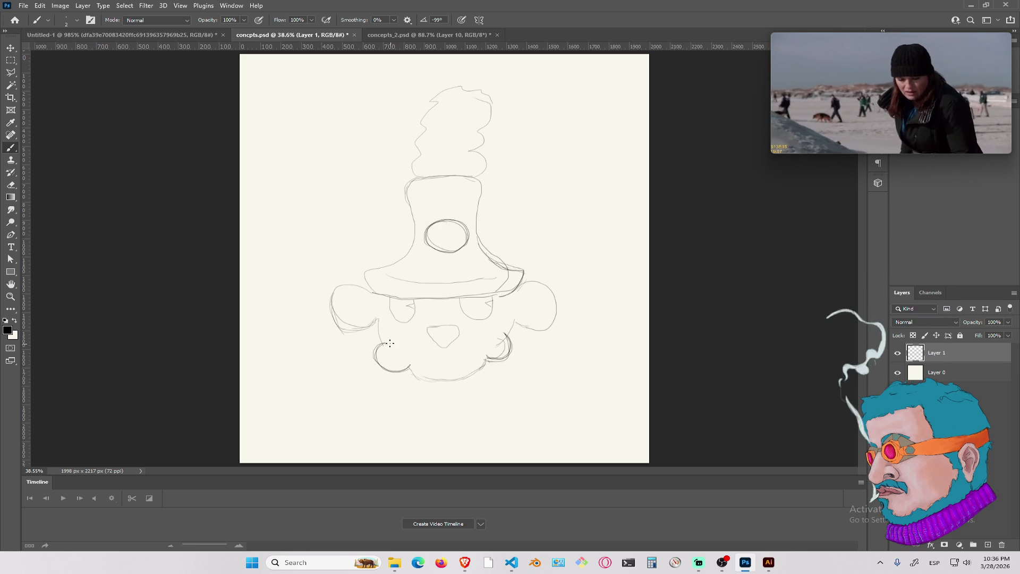
mouse_move(374, 353)
left_mouse_down()
mouse_move(404, 373)
mouse_move(448, 376)
left_mouse_up()
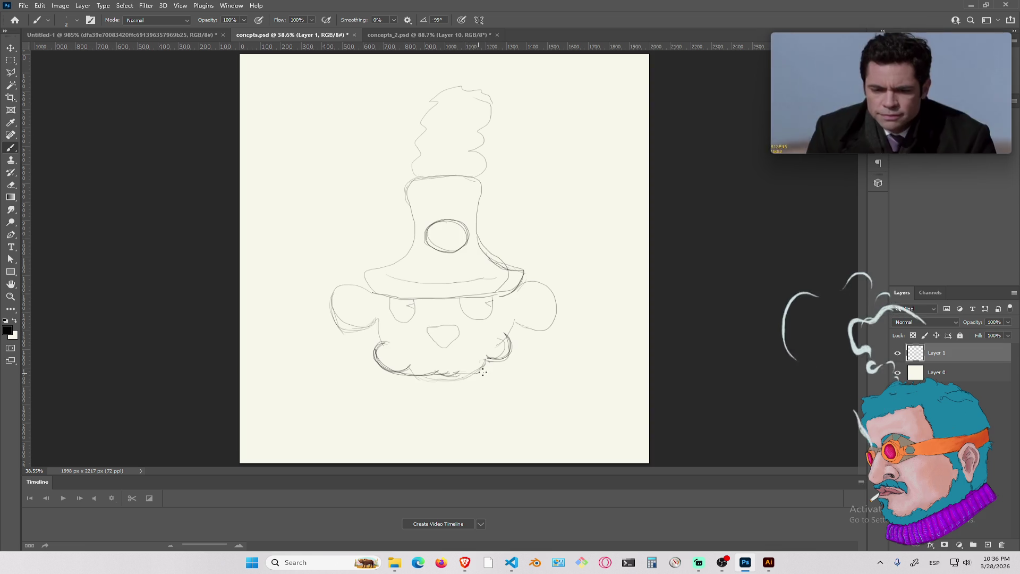
mouse_move(511, 339)
left_mouse_down()
mouse_move(494, 366)
mouse_move(467, 376)
left_mouse_up()
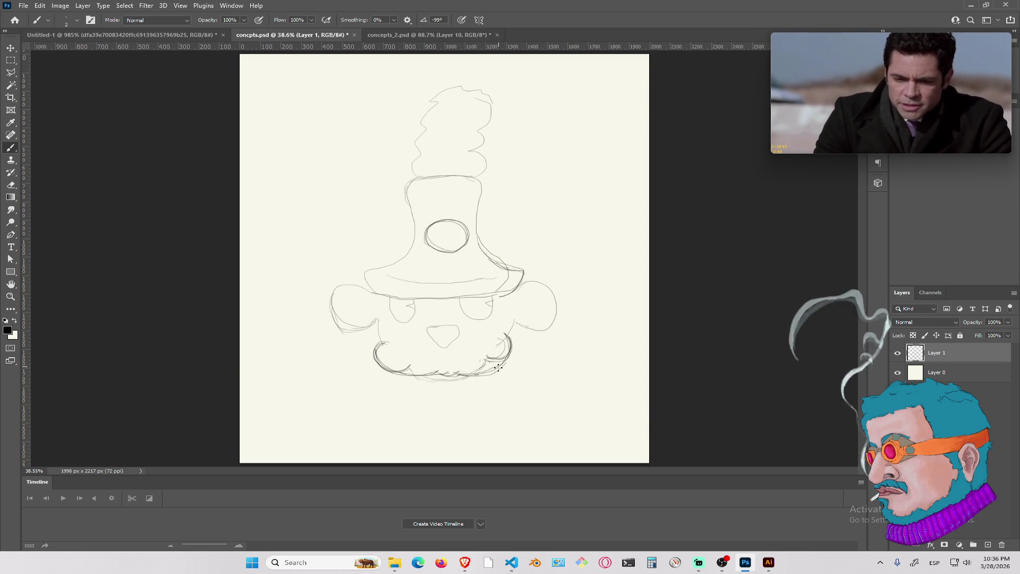
key("e")
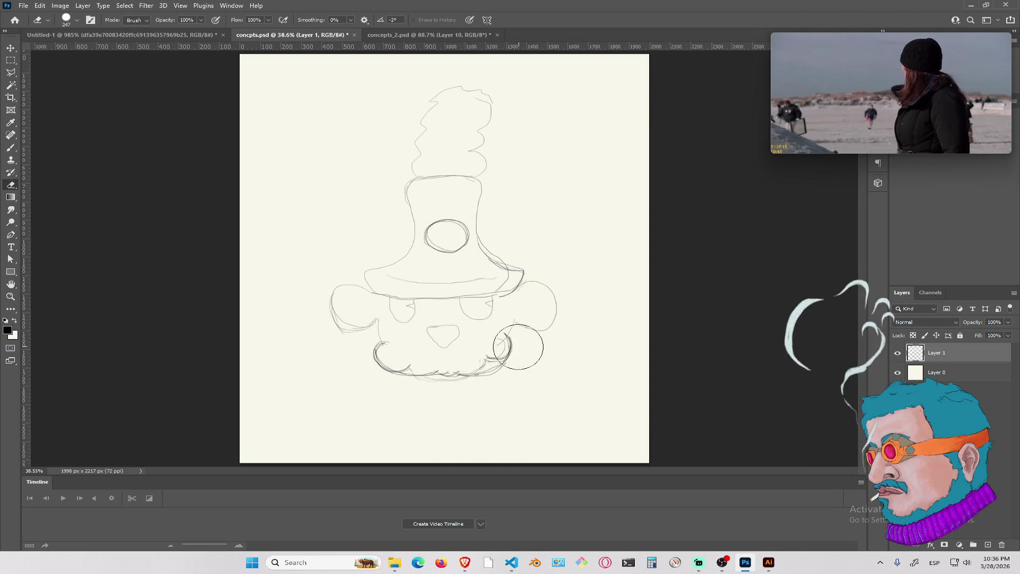
Shrink the eraser to 50 and erase the stray loops and bumps along the jaw
left_click_drag(531, 346, 517, 346)
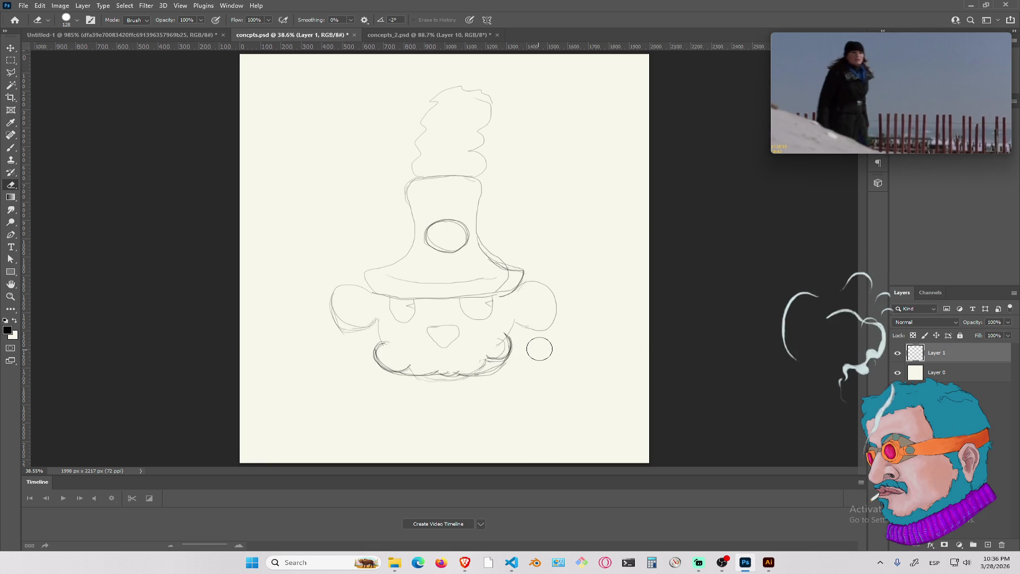
mouse_move(540, 348)
left_mouse_down()
mouse_move(460, 368)
mouse_move(494, 355)
left_mouse_up()
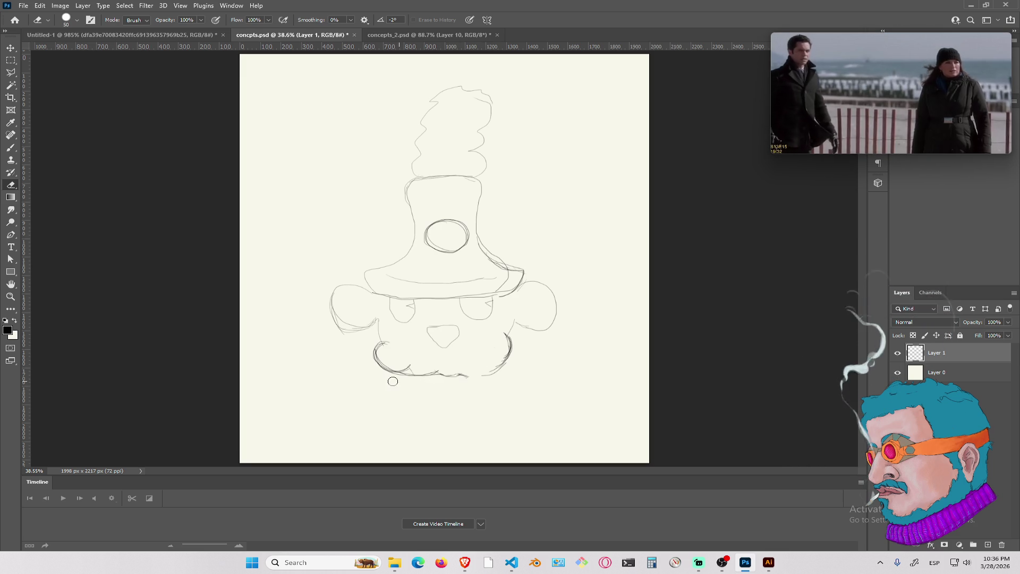
mouse_move(381, 354)
left_mouse_down()
mouse_move(412, 369)
mouse_move(471, 366)
left_mouse_up()
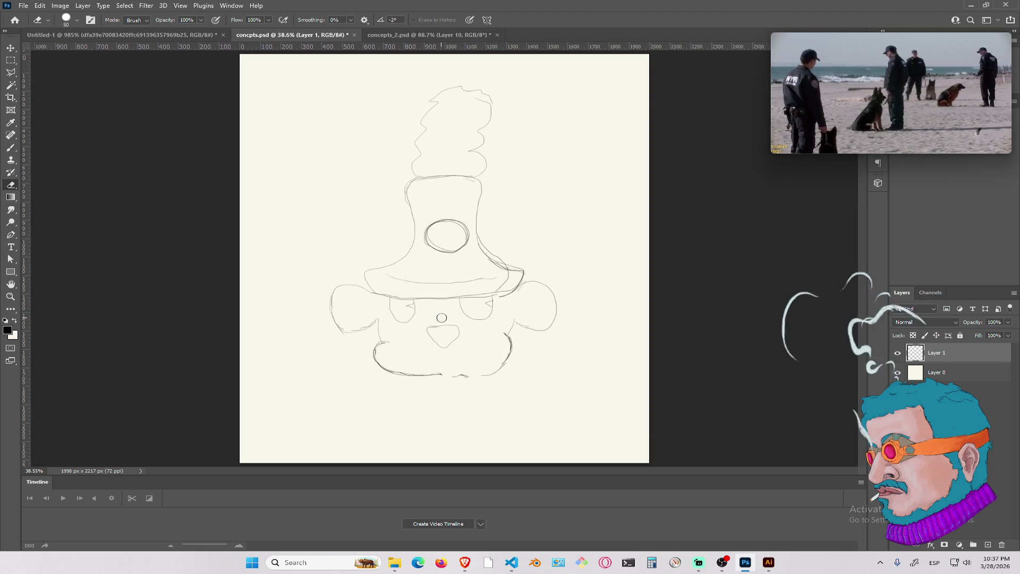
key("b")
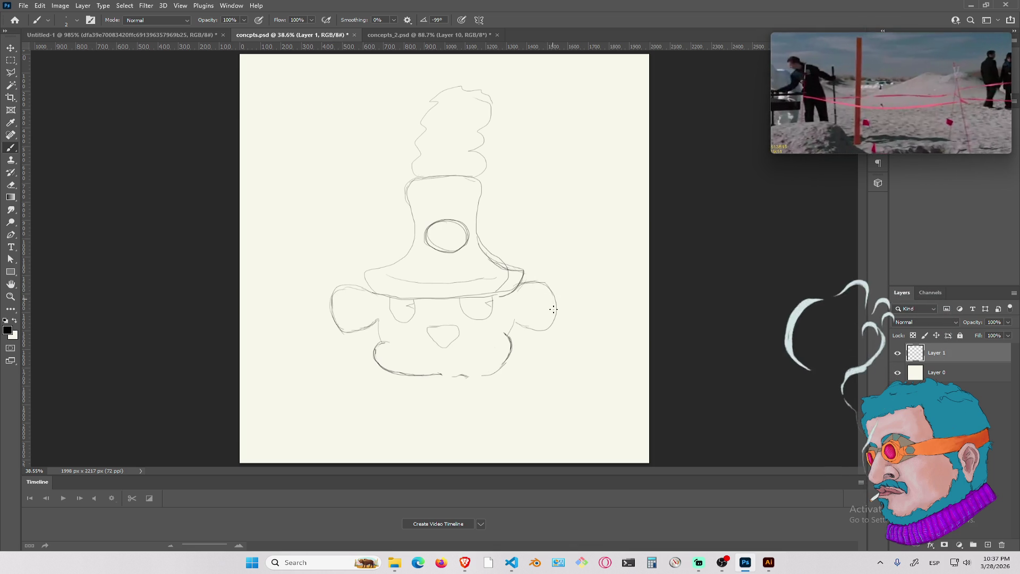
Draw buck teeth below the mouth, plus a jaw line and right cheek curve
left_click_drag(432, 364, 447, 381)
left_click_drag(449, 366, 449, 383)
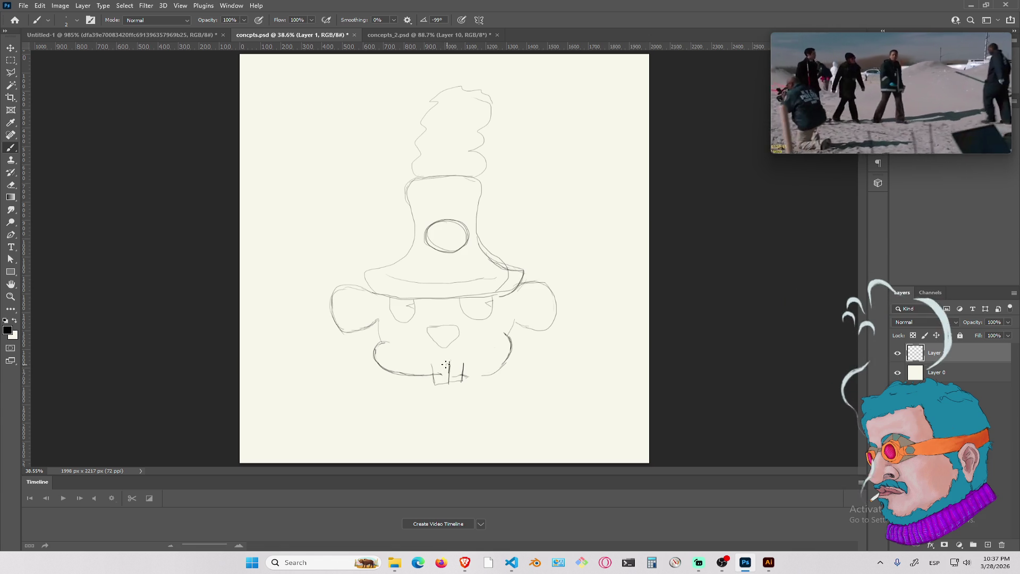
left_click_drag(417, 366, 473, 361)
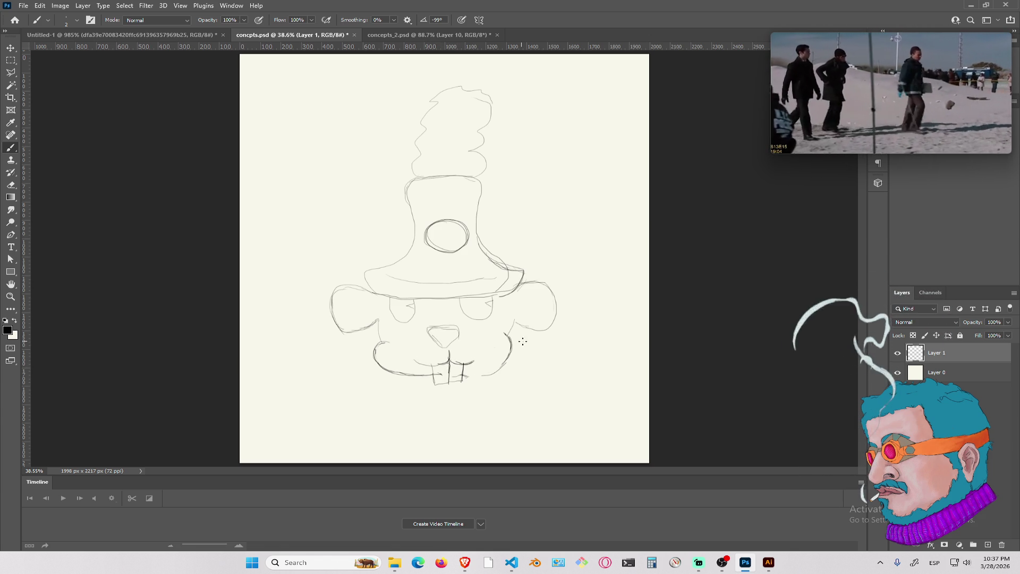
left_click_drag(474, 374, 497, 371)
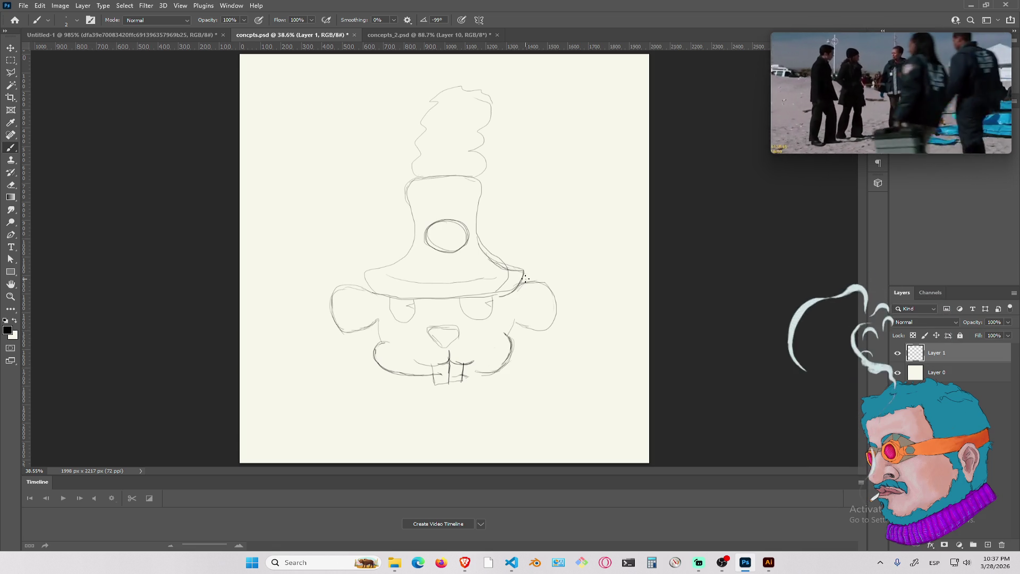
Draw a tall right ear rising from the hat brim, trimming part of its inner stroke
mouse_move(525, 272)
left_mouse_down()
mouse_move(547, 284)
mouse_move(528, 321)
left_mouse_up()
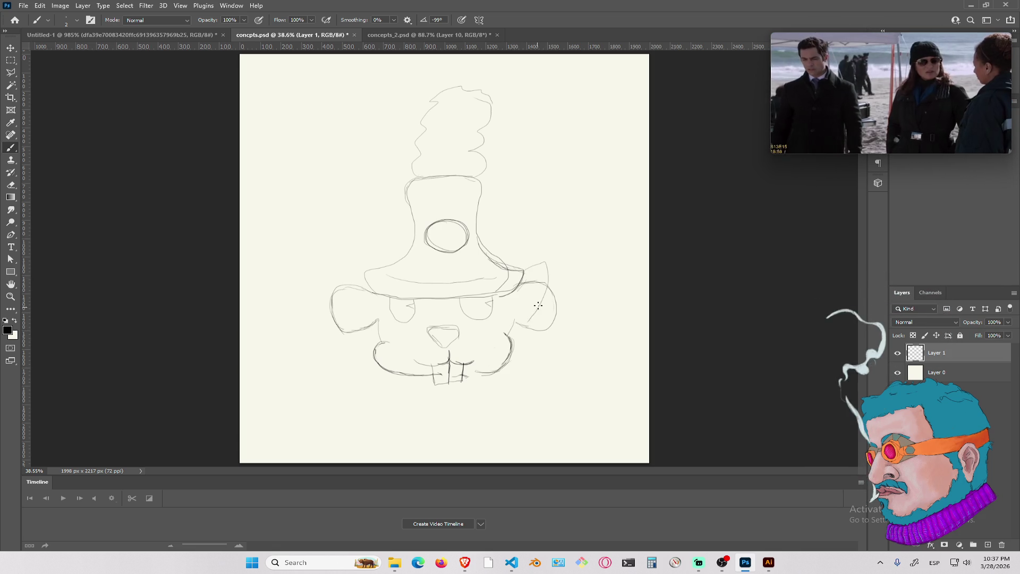
mouse_move(527, 273)
left_mouse_down()
mouse_move(549, 266)
mouse_move(569, 319)
mouse_move(513, 320)
left_mouse_up()
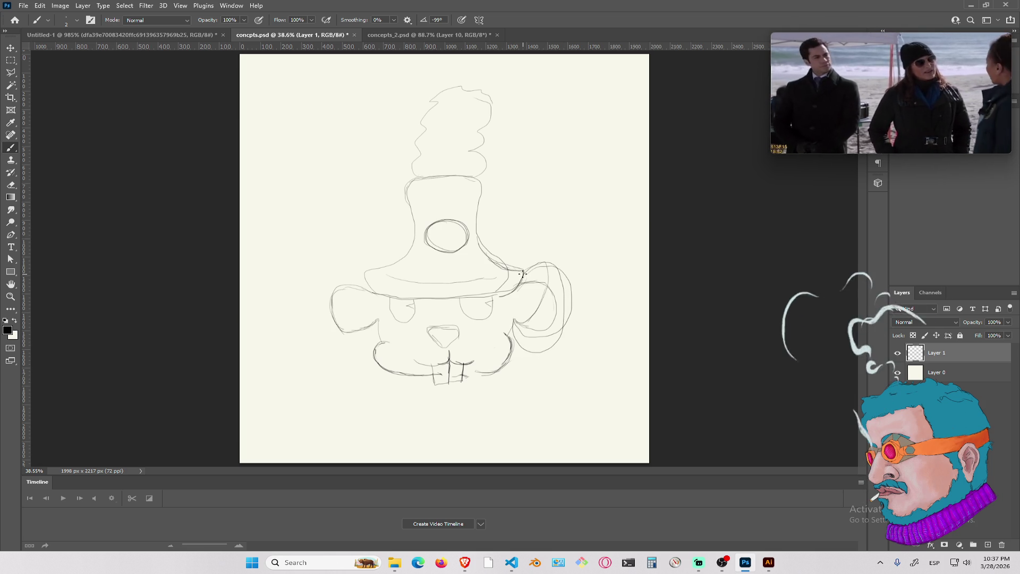
left_click_drag(523, 272, 527, 264)
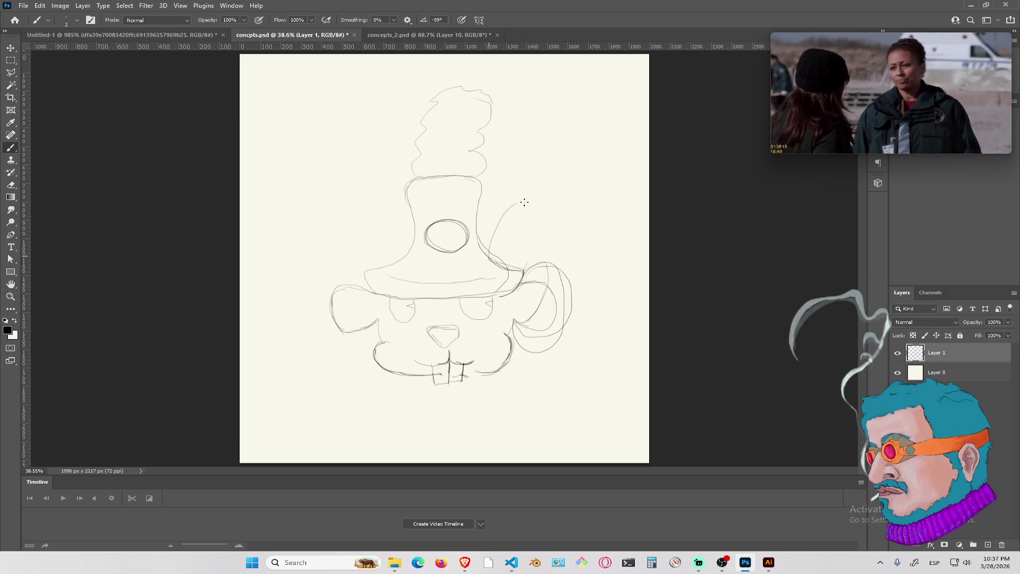
mouse_move(547, 200)
left_mouse_down()
mouse_move(570, 282)
mouse_move(561, 325)
mouse_move(533, 345)
mouse_move(515, 325)
mouse_move(540, 351)
mouse_move(572, 285)
left_mouse_up()
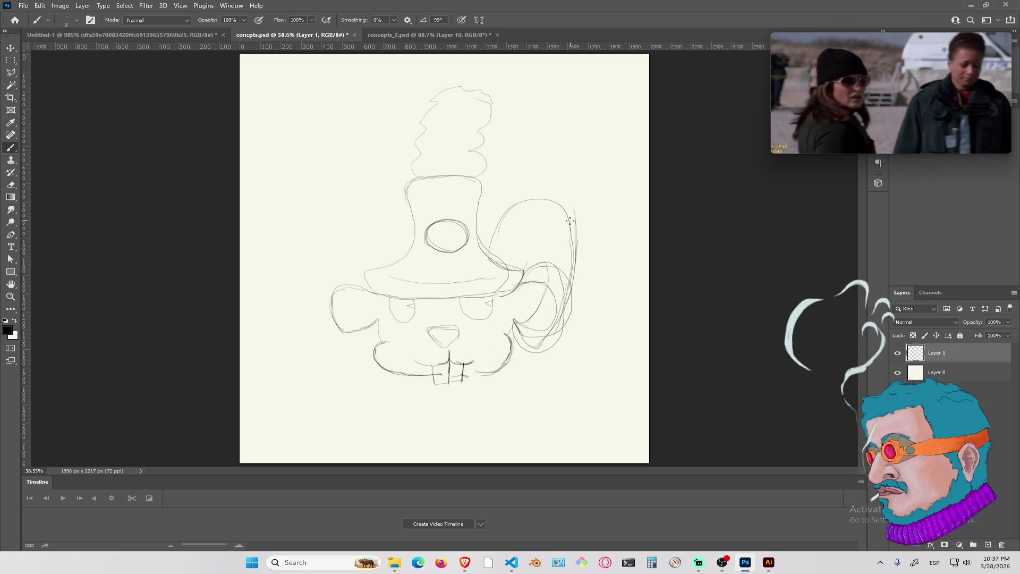
mouse_move(490, 249)
left_mouse_down()
mouse_move(523, 200)
mouse_move(559, 294)
mouse_move(551, 327)
left_mouse_up()
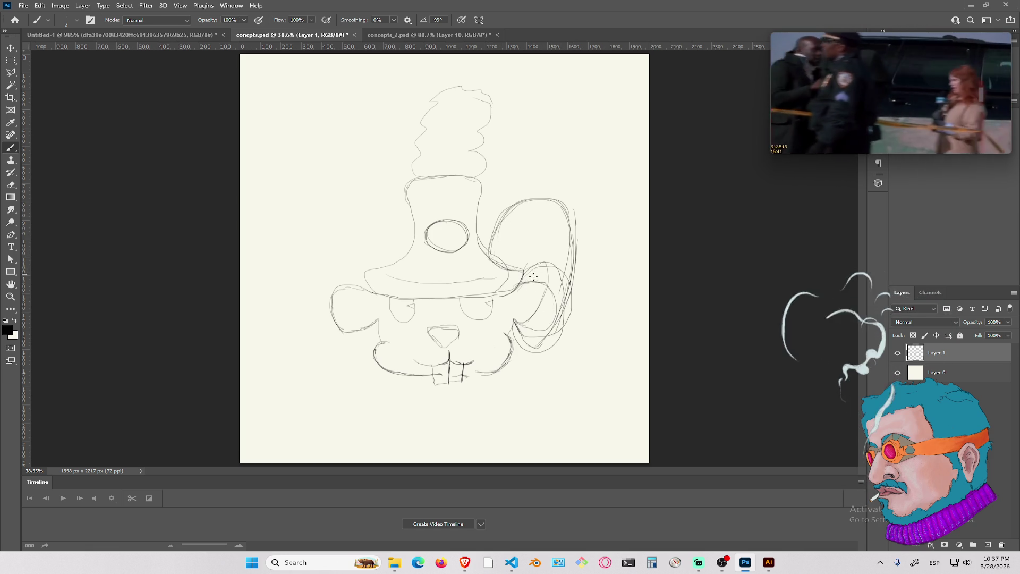
key("e")
mouse_move(534, 284)
left_mouse_down()
mouse_move(496, 282)
mouse_move(491, 253)
mouse_move(550, 263)
mouse_move(550, 301)
mouse_move(590, 303)
mouse_move(547, 345)
mouse_move(521, 331)
mouse_move(555, 300)
mouse_move(559, 215)
mouse_move(561, 301)
mouse_move(574, 226)
mouse_move(547, 208)
left_mouse_up()
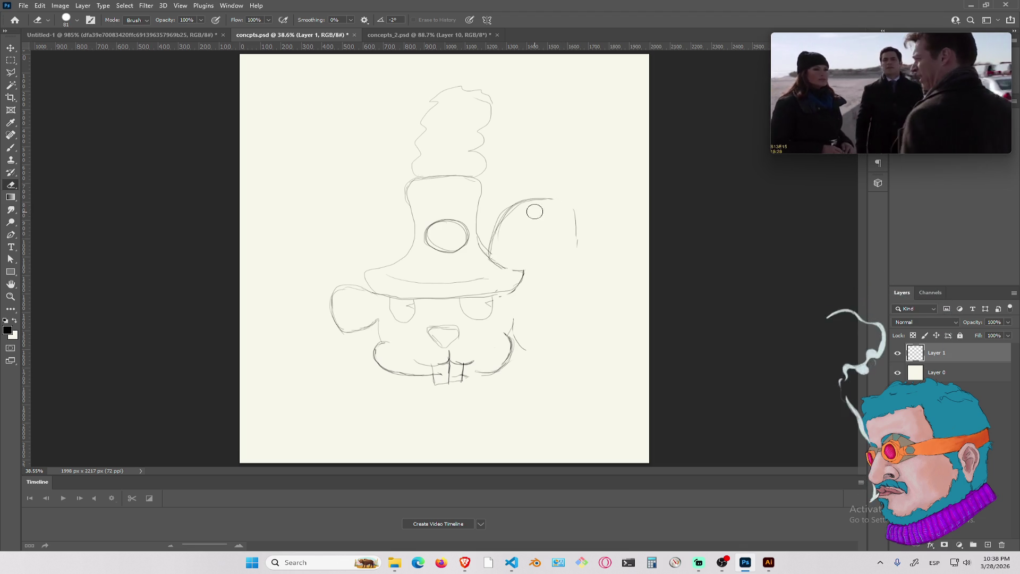
key("b")
Close the ear's right edge, add inner-ear lines, and draw a whisker on the right cheek
mouse_move(558, 201)
left_mouse_down()
mouse_move(575, 213)
mouse_move(565, 305)
left_mouse_up()
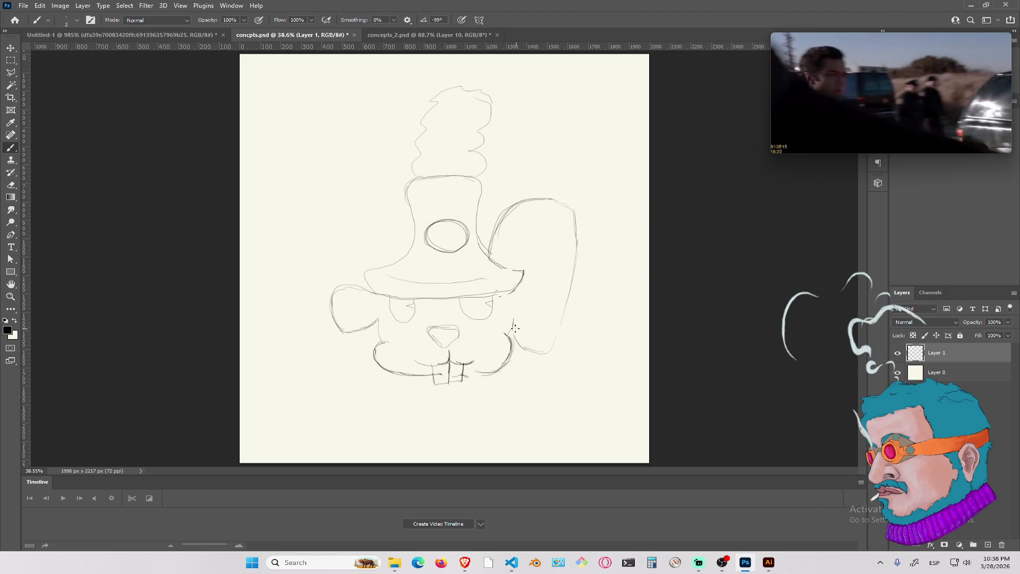
left_click_drag(528, 234, 513, 264)
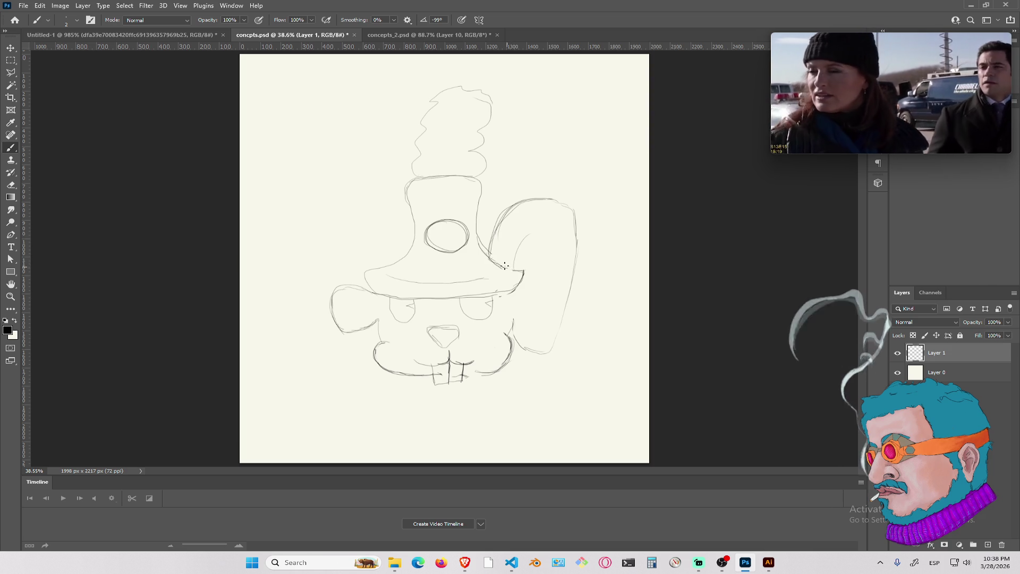
mouse_move(538, 207)
left_mouse_down()
mouse_move(564, 218)
mouse_move(553, 209)
left_mouse_up()
mouse_move(505, 237)
left_mouse_down()
mouse_move(505, 260)
mouse_move(520, 252)
mouse_move(518, 266)
left_mouse_up()
key("e")
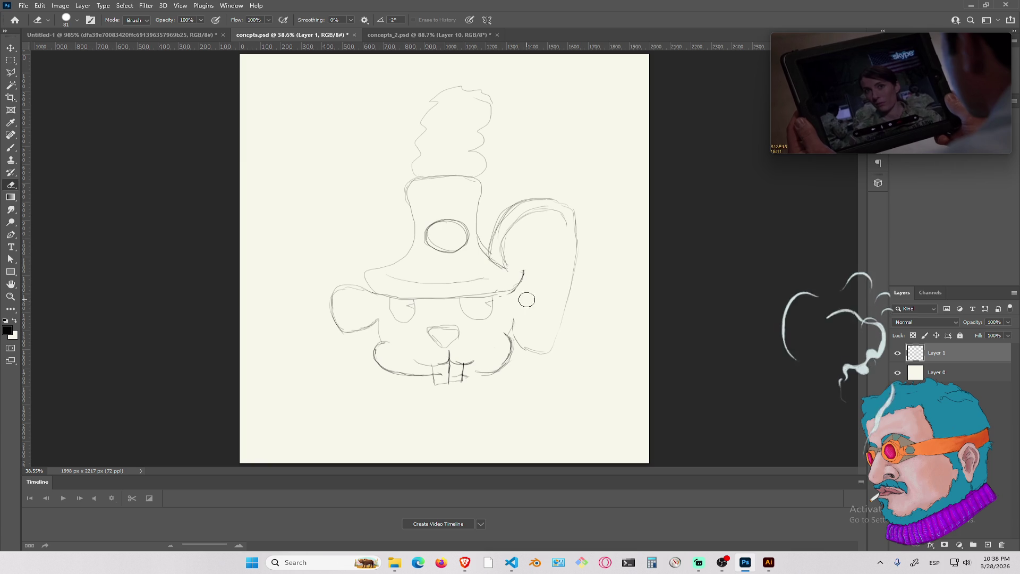
key("b")
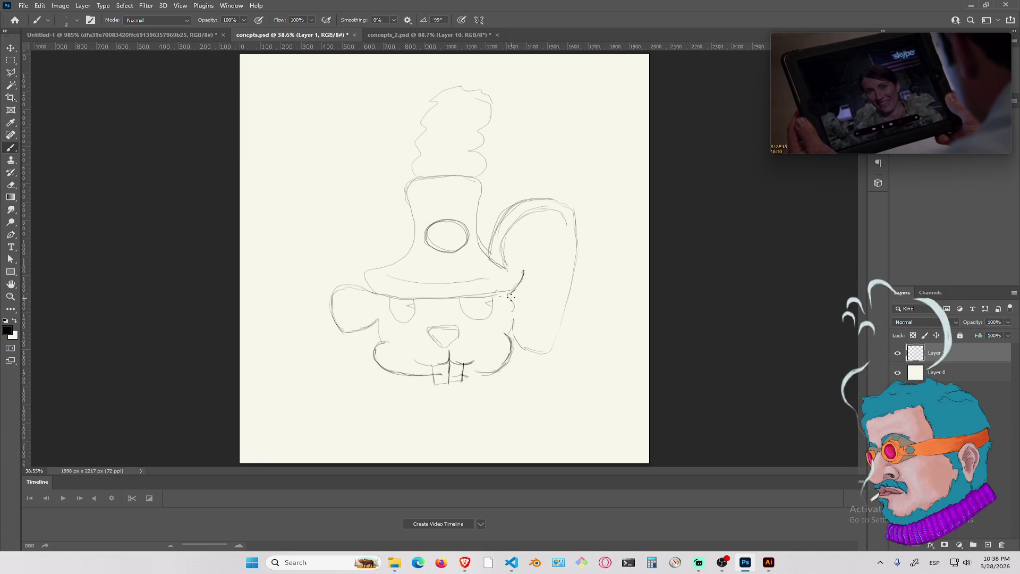
mouse_move(516, 292)
left_mouse_down()
mouse_move(541, 277)
mouse_move(513, 298)
left_mouse_up()
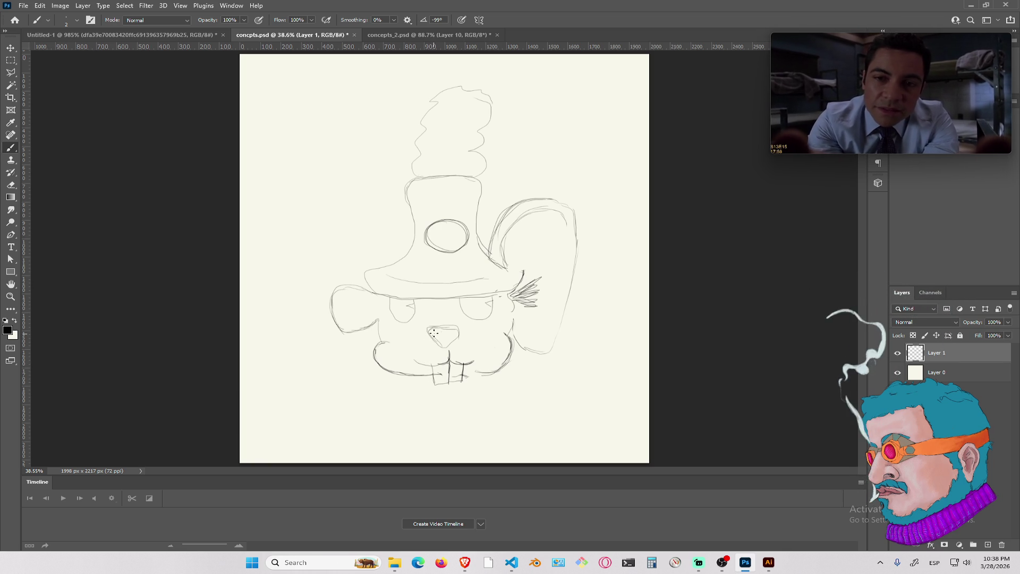
Wipe the entire buck-toothed creature sketch off Layer 1 with a 531 px eraser
key("e")
mouse_move(432, 273)
left_mouse_down()
mouse_move(496, 227)
mouse_move(497, 250)
mouse_move(435, 391)
mouse_move(469, 177)
mouse_move(498, 100)
left_mouse_up()
key("b")
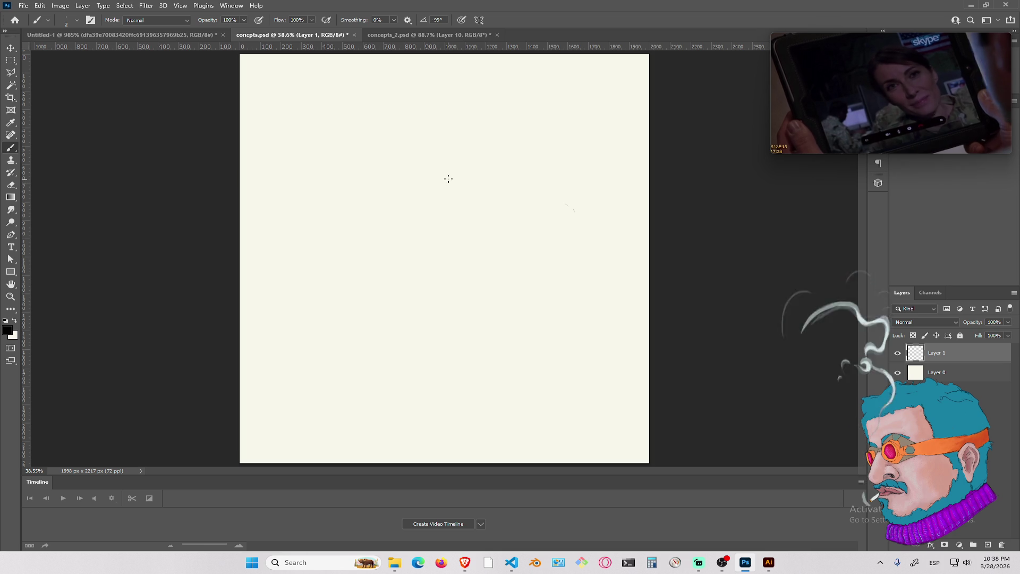
Draw a large eye circle with a tall oval pupil and curling tentacle strokes beneath it
left_click_drag(446, 173, 417, 172)
mouse_move(415, 237)
left_mouse_down()
mouse_move(467, 196)
mouse_move(406, 173)
mouse_move(399, 235)
mouse_move(426, 249)
left_mouse_up()
mouse_move(429, 186)
left_mouse_down()
mouse_move(435, 227)
mouse_move(419, 197)
mouse_move(441, 229)
left_mouse_up()
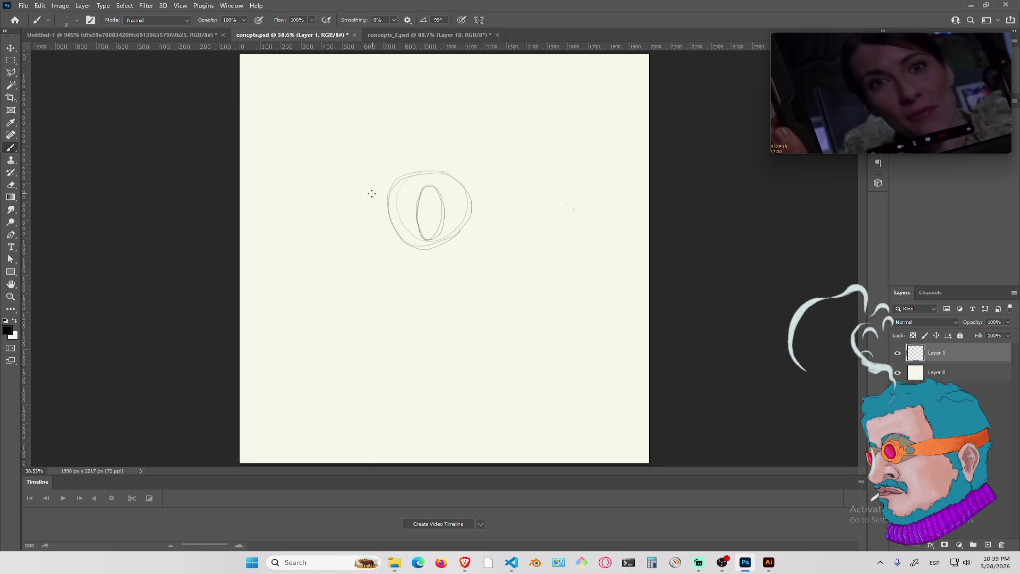
mouse_move(425, 155)
left_mouse_down()
mouse_move(378, 174)
mouse_move(366, 240)
mouse_move(376, 267)
mouse_move(336, 292)
mouse_move(348, 289)
mouse_move(318, 279)
mouse_move(324, 357)
mouse_move(383, 360)
left_mouse_up()
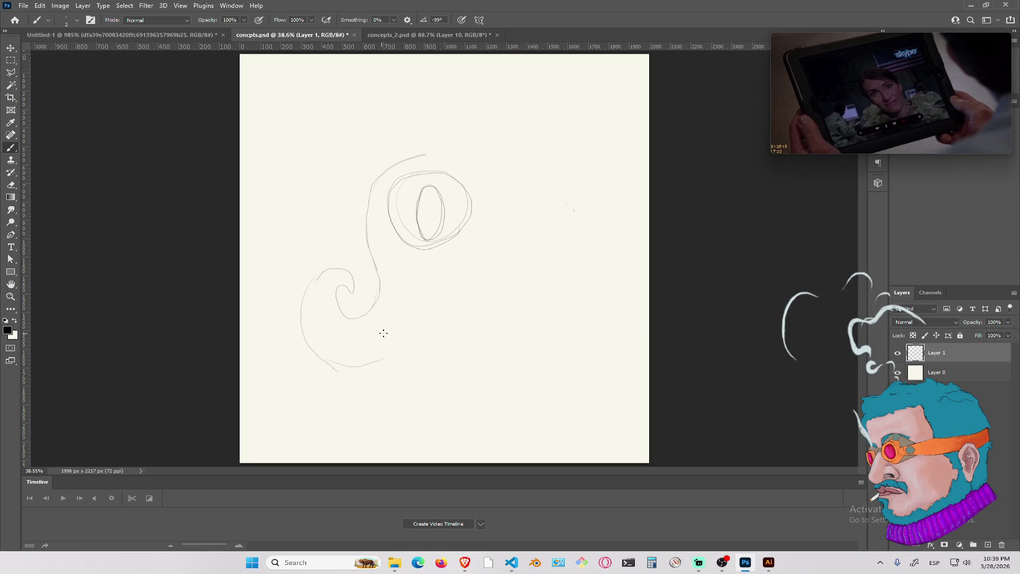
mouse_move(419, 290)
left_mouse_down()
mouse_move(389, 308)
mouse_move(409, 372)
left_mouse_up()
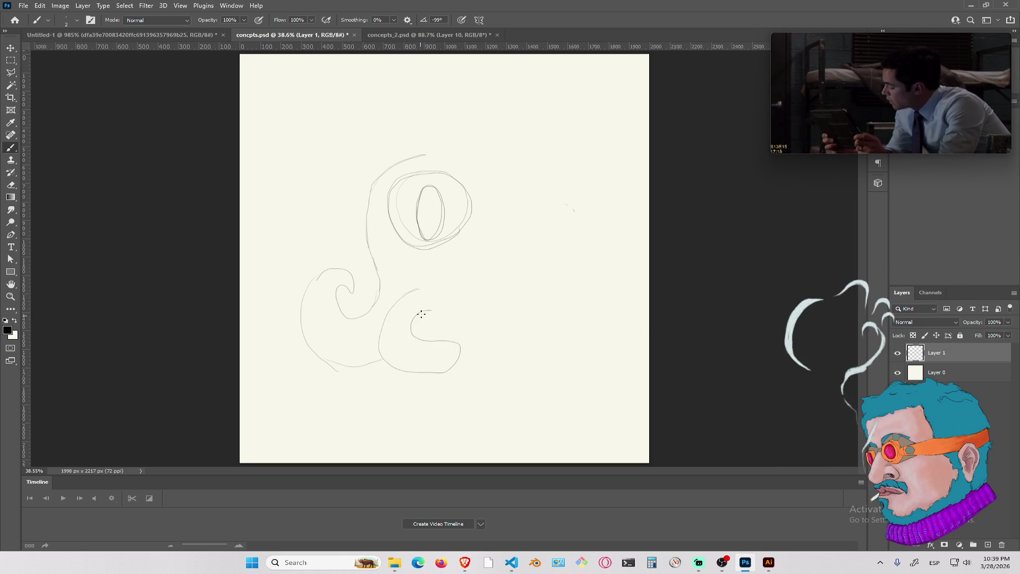
left_click_drag(428, 311, 438, 309)
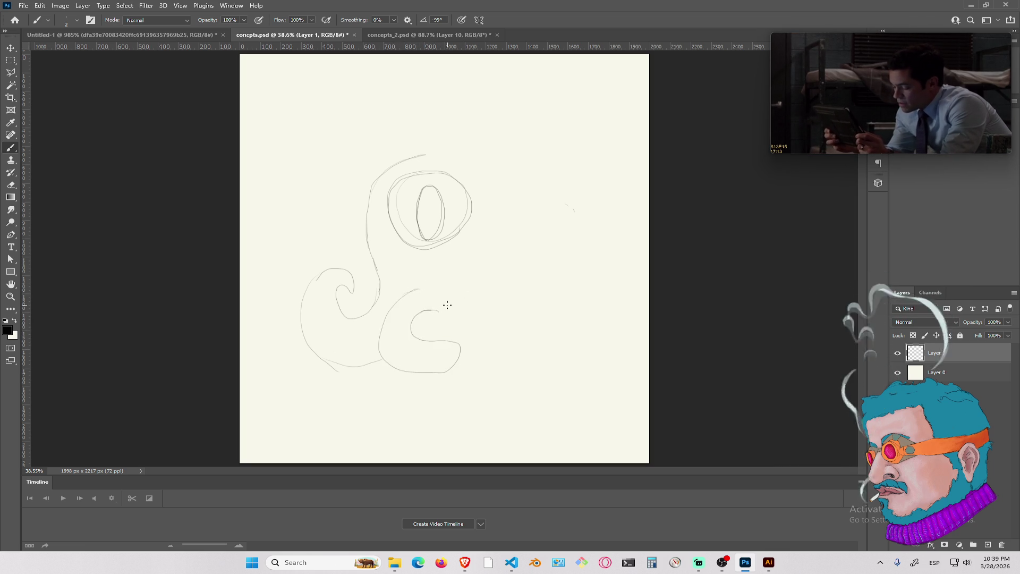
mouse_move(461, 358)
left_mouse_down()
mouse_move(503, 367)
mouse_move(553, 333)
mouse_move(520, 332)
mouse_move(503, 346)
mouse_move(468, 287)
mouse_move(512, 302)
mouse_move(519, 324)
mouse_move(581, 339)
mouse_move(537, 370)
left_mouse_up()
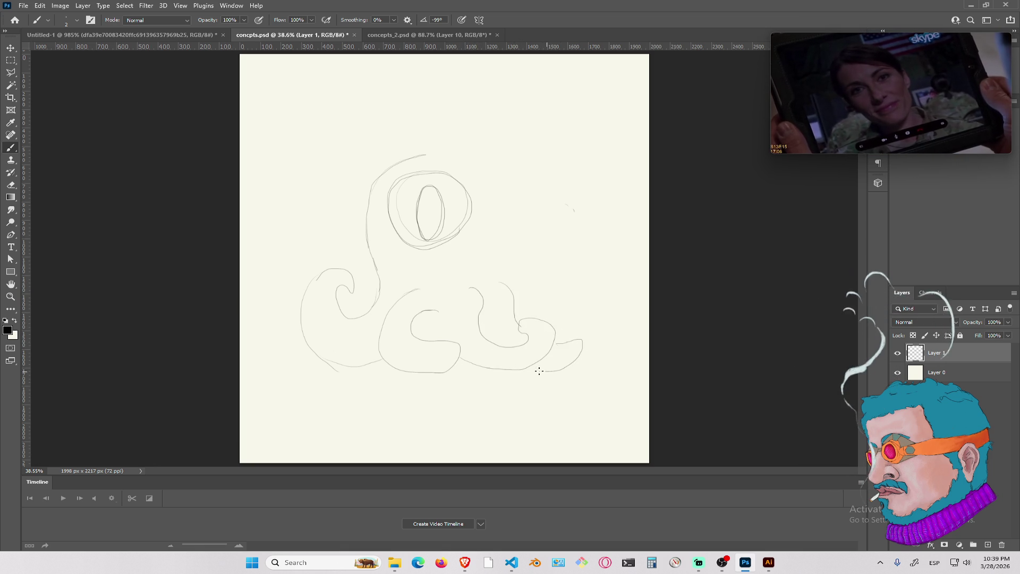
Draw a curled tentacle on the right and extend the head outline toward it
left_click_drag(510, 287, 554, 310)
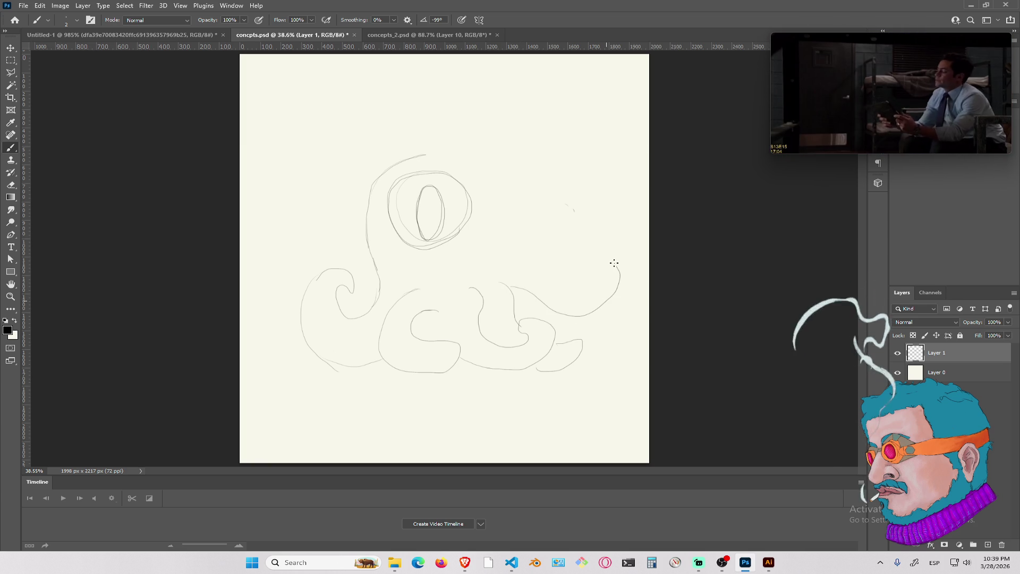
mouse_move(596, 260)
left_mouse_down()
mouse_move(615, 246)
mouse_move(616, 323)
mouse_move(582, 343)
left_mouse_up()
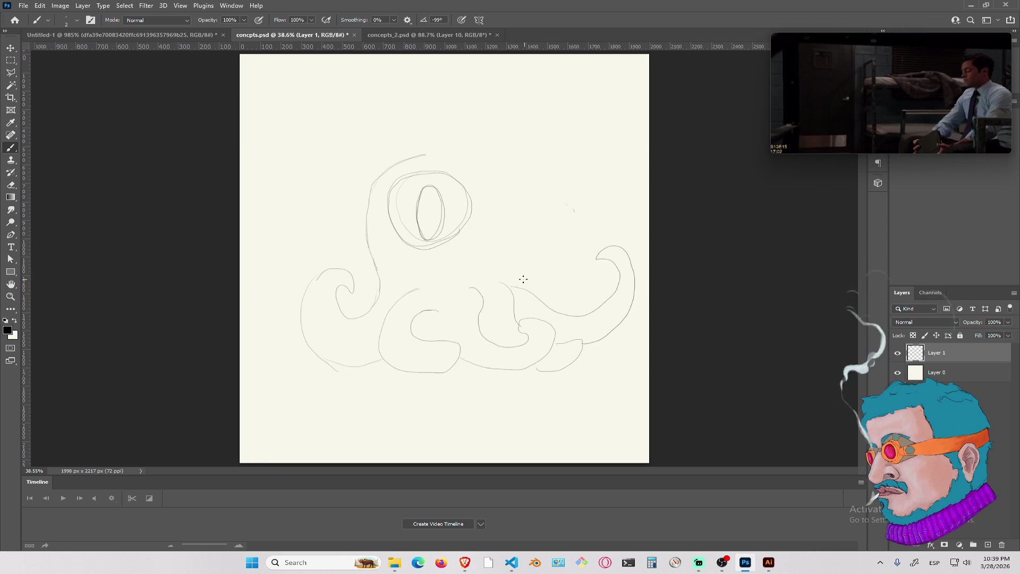
left_click_drag(509, 201, 505, 268)
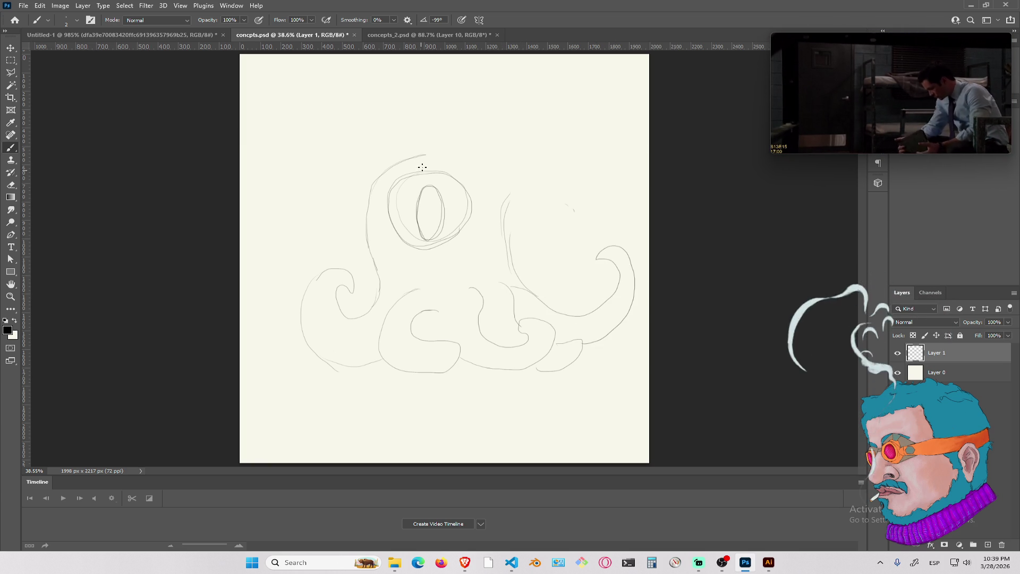
left_click_drag(426, 153, 528, 175)
left_click_drag(504, 208, 530, 193)
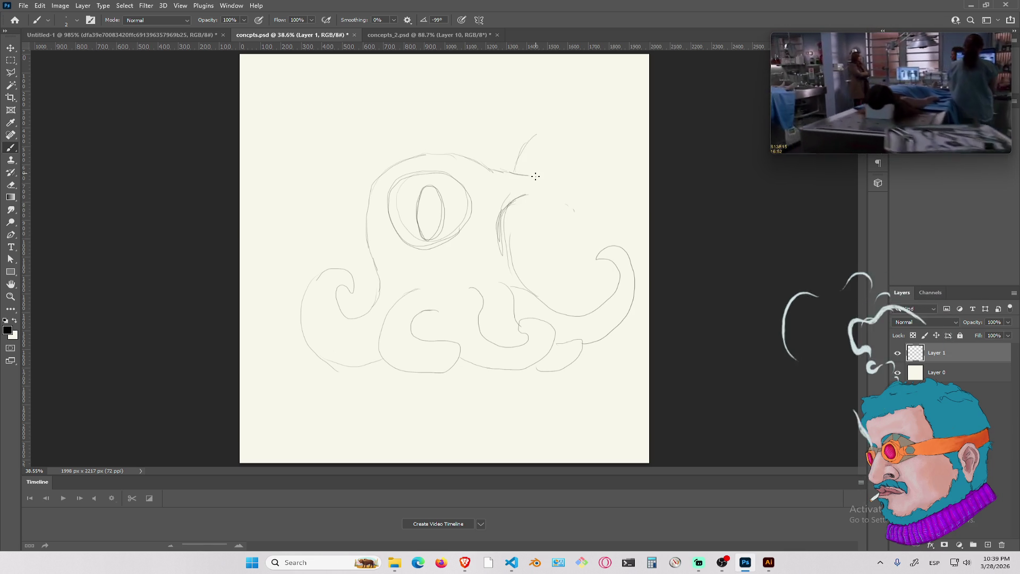
left_click_drag(522, 195, 554, 236)
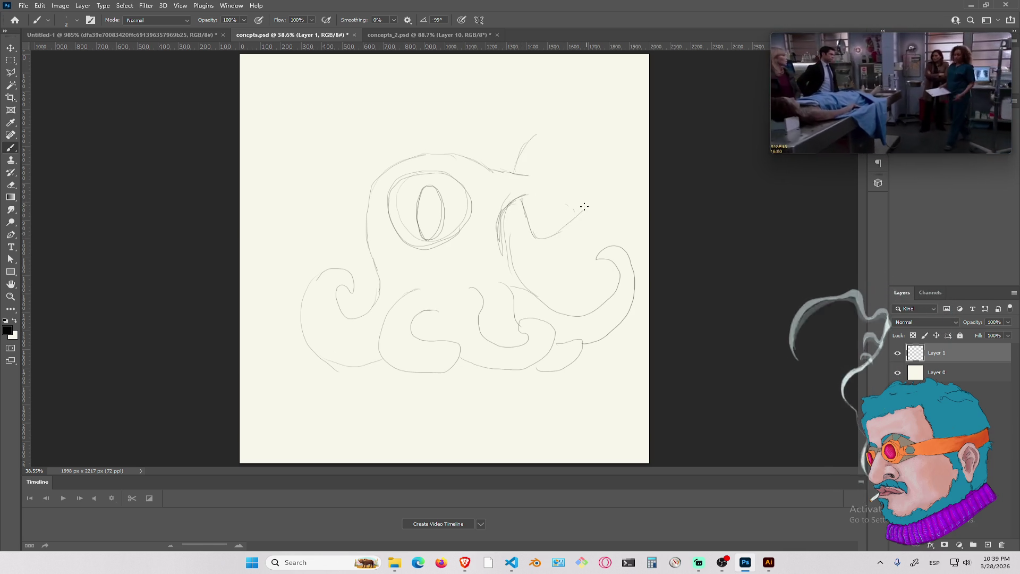
Outline a rounded lobe atop the head's right side and retrace the head's top edge
left_click_drag(547, 130, 596, 175)
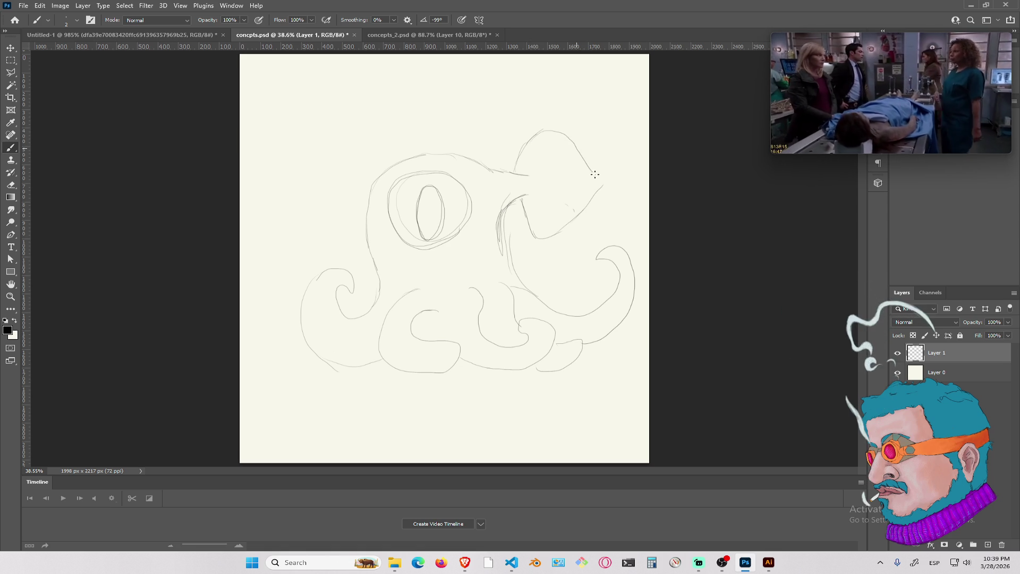
left_click_drag(532, 166, 548, 203)
left_click_drag(542, 147, 545, 218)
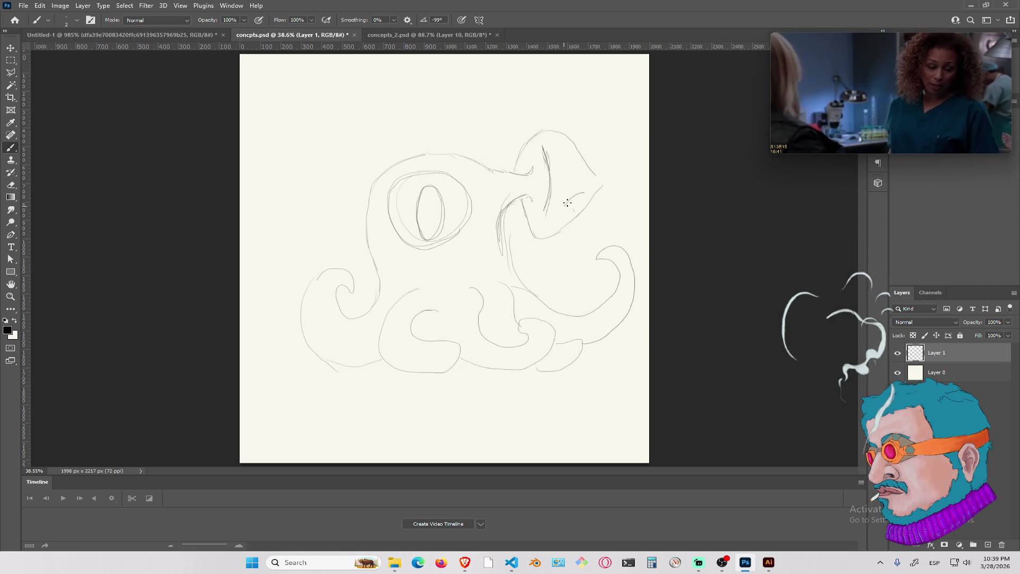
left_click_drag(591, 167, 604, 186)
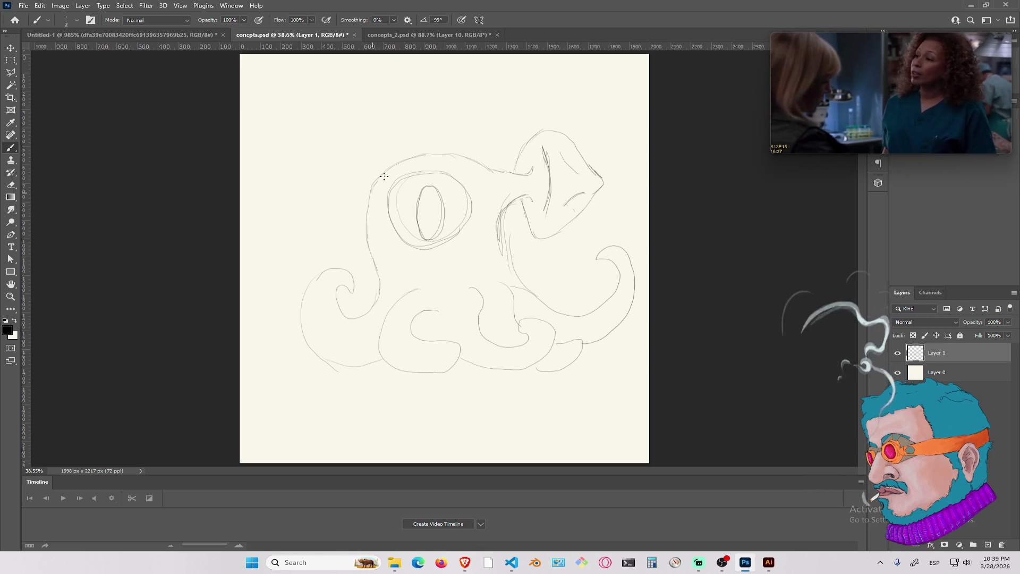
left_click_drag(492, 169, 369, 185)
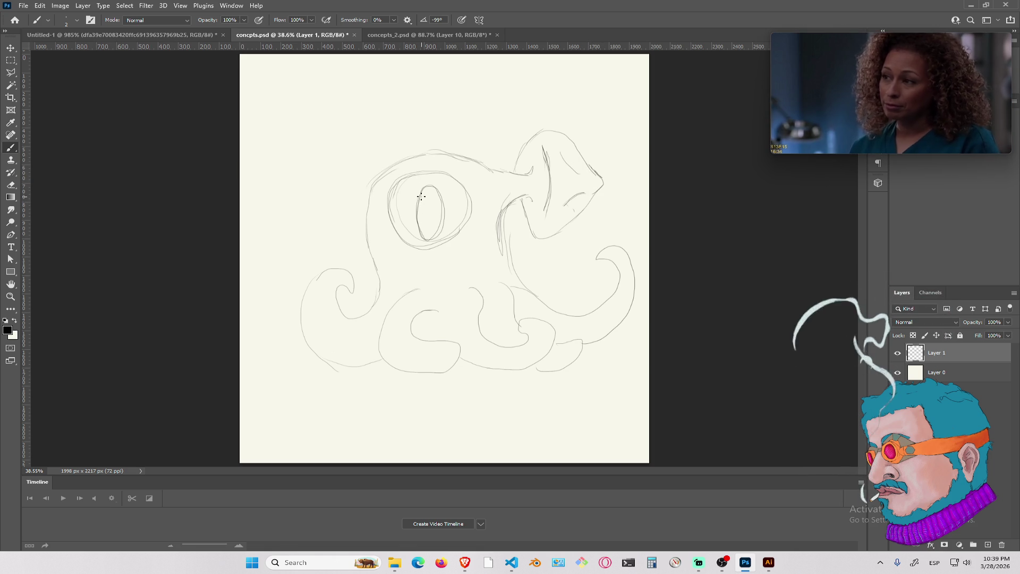
mouse_move(418, 194)
left_mouse_down()
mouse_move(410, 224)
mouse_move(422, 236)
mouse_move(448, 225)
mouse_move(449, 203)
mouse_move(425, 242)
mouse_move(446, 219)
left_mouse_up()
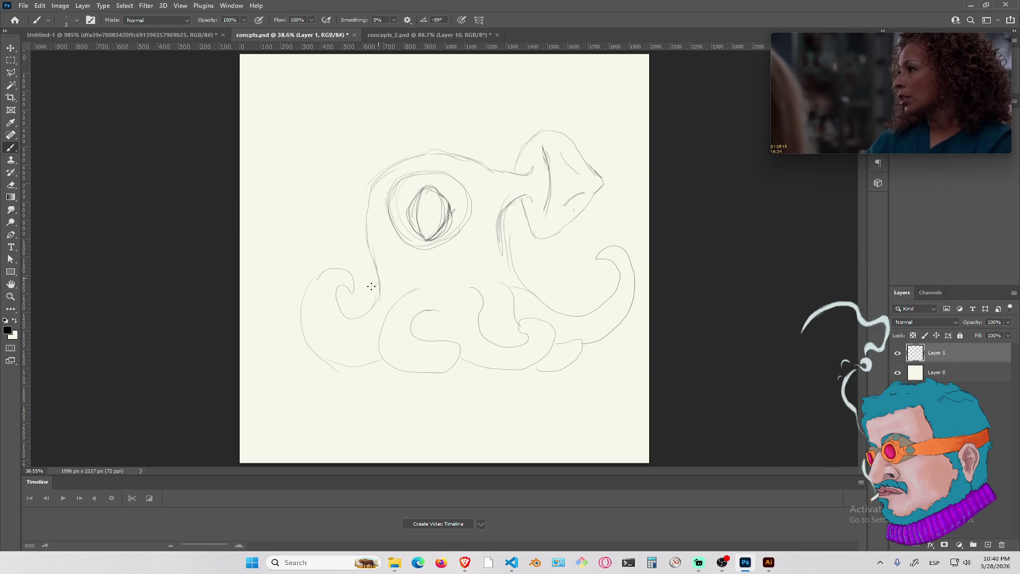
mouse_move(373, 284)
left_mouse_down()
mouse_move(359, 304)
mouse_move(375, 307)
left_mouse_up()
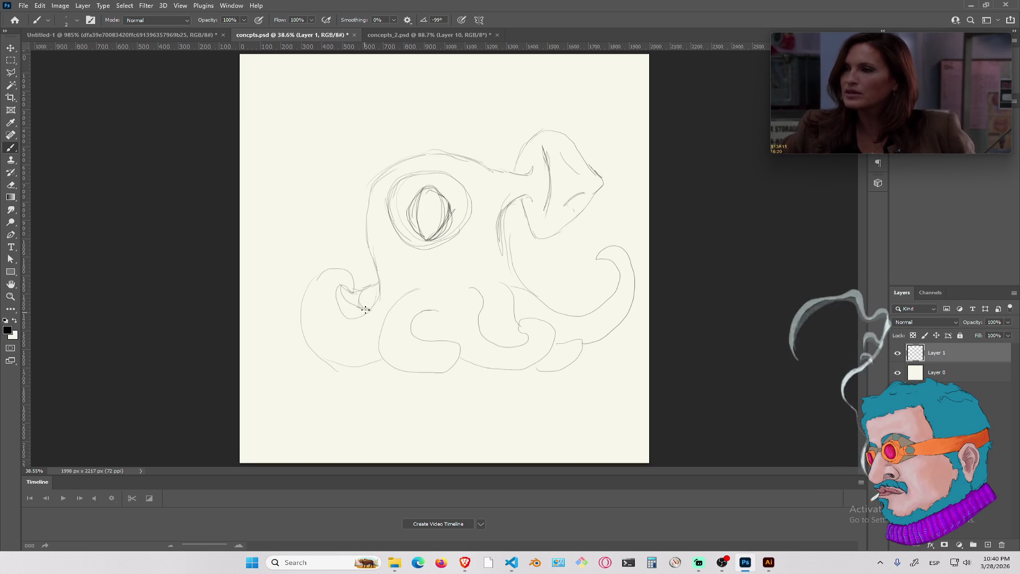
Add tentacle loops on both sides, reinforce the head contour, and hatch the pupil
mouse_move(407, 352)
left_mouse_down()
mouse_move(402, 338)
mouse_move(470, 339)
mouse_move(538, 313)
mouse_move(536, 300)
left_mouse_up()
mouse_move(566, 268)
left_mouse_down()
mouse_move(564, 247)
mouse_move(594, 278)
mouse_move(558, 309)
mouse_move(566, 290)
left_mouse_up()
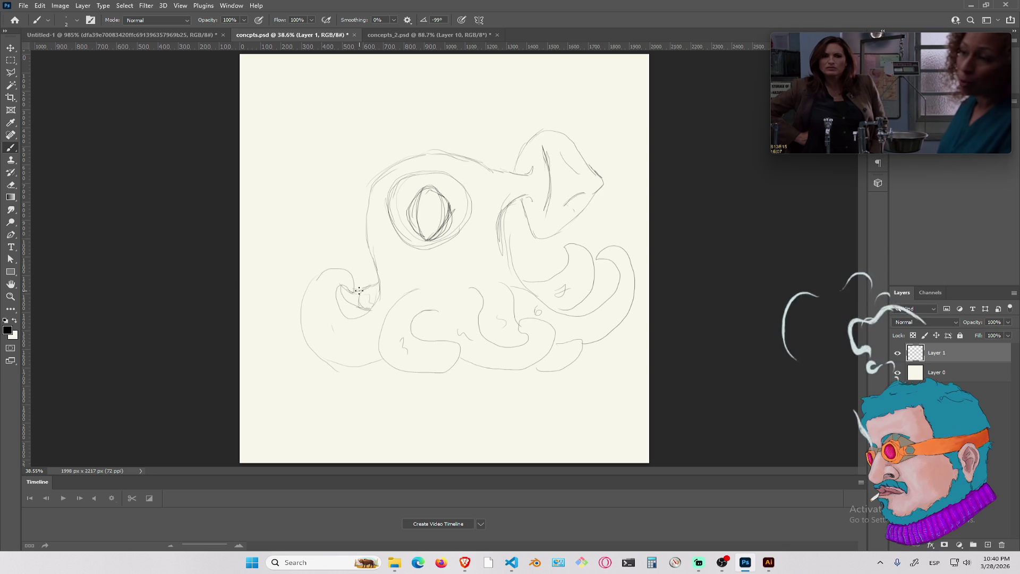
mouse_move(359, 290)
left_mouse_down()
mouse_move(342, 234)
mouse_move(307, 266)
mouse_move(350, 218)
left_mouse_up()
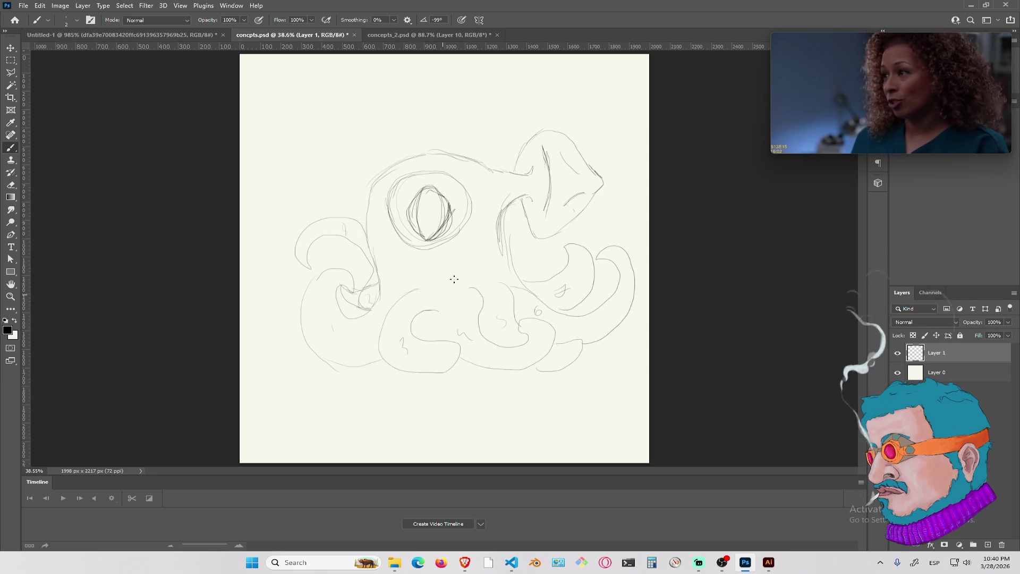
left_click_drag(503, 208, 498, 226)
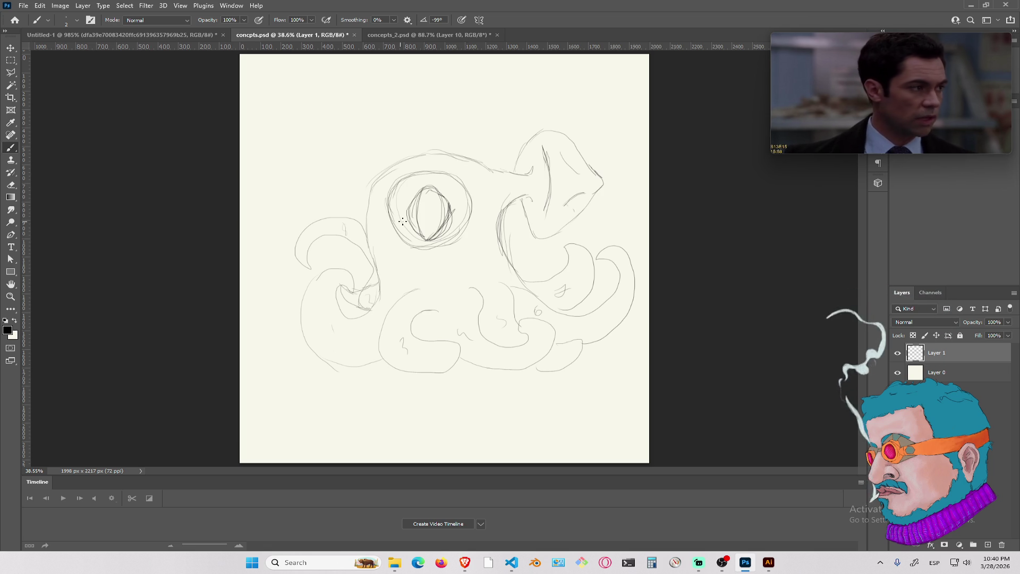
mouse_move(431, 192)
left_mouse_down()
mouse_move(436, 229)
mouse_move(430, 222)
left_mouse_up()
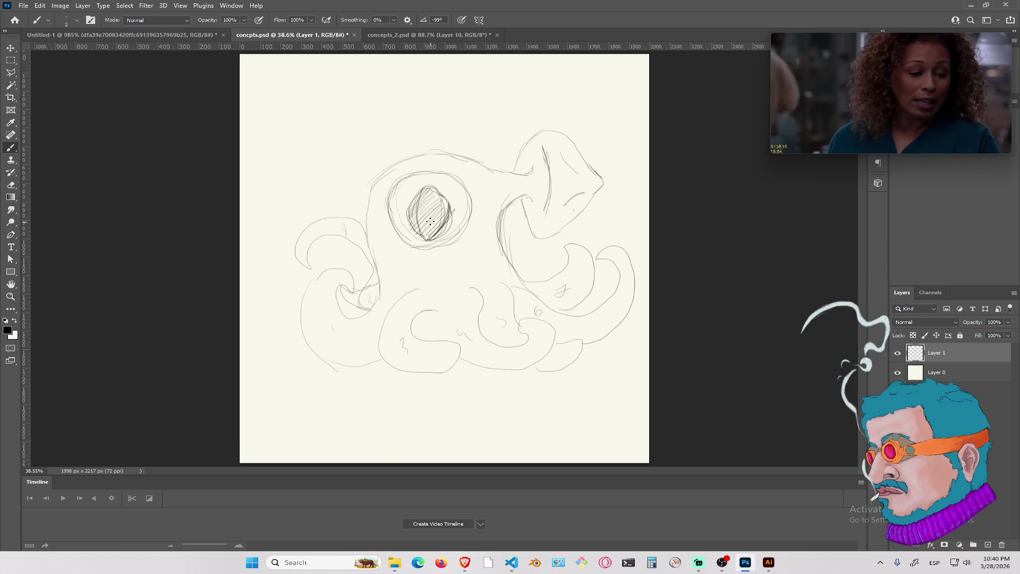
right_click(424, 223, "alt")
Paint the octopus's pupil solid black, then set the brush size to 5 px
mouse_move(428, 189)
left_mouse_down()
mouse_move(413, 210)
mouse_move(419, 226)
mouse_move(430, 233)
mouse_move(437, 221)
mouse_move(441, 236)
mouse_move(451, 213)
mouse_move(438, 192)
mouse_move(422, 194)
mouse_move(410, 212)
mouse_move(417, 231)
mouse_move(433, 234)
mouse_move(450, 213)
mouse_move(417, 196)
mouse_move(410, 217)
mouse_move(426, 235)
left_mouse_up()
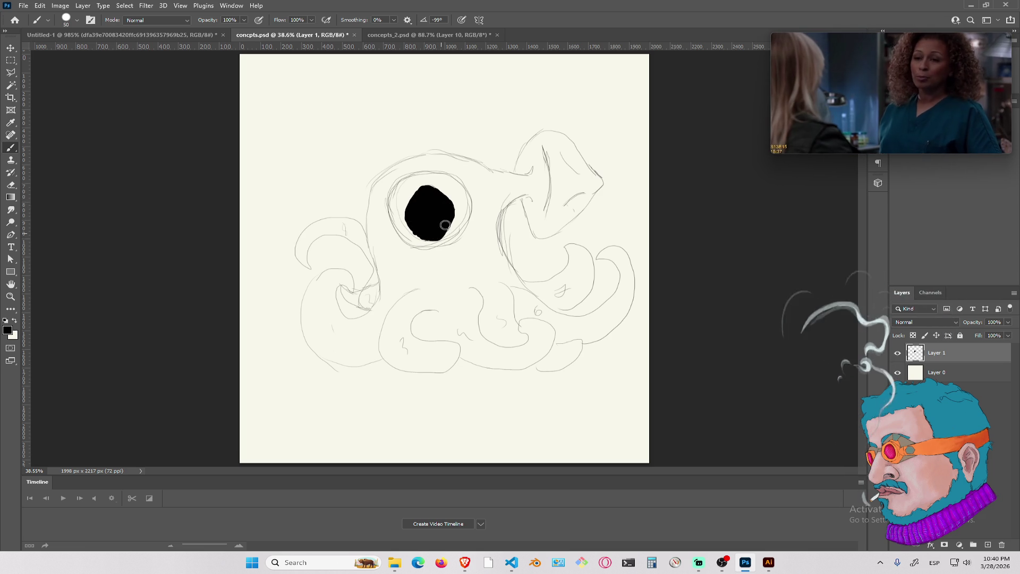
right_click(435, 227, "alt")
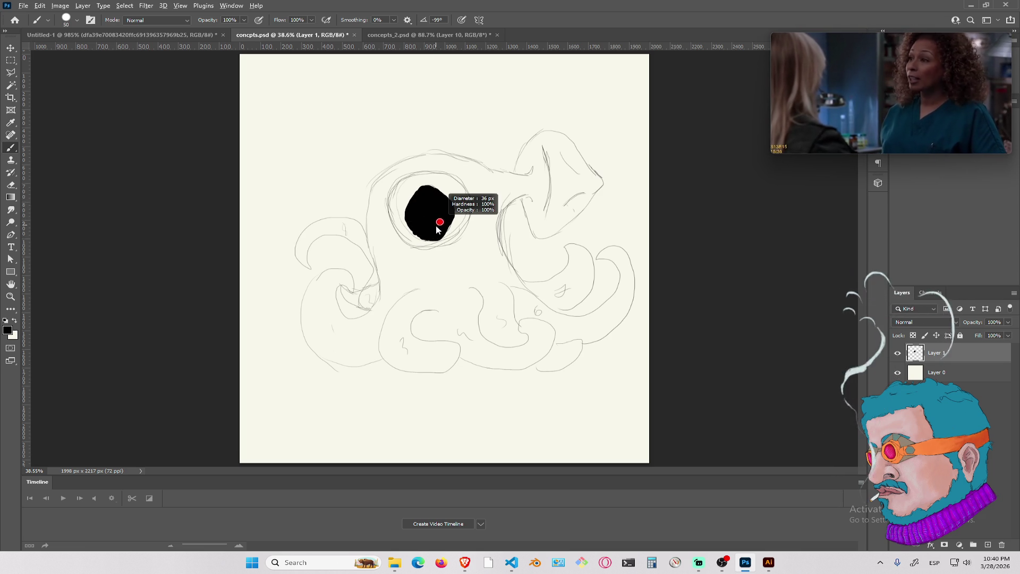
right_click(412, 212)
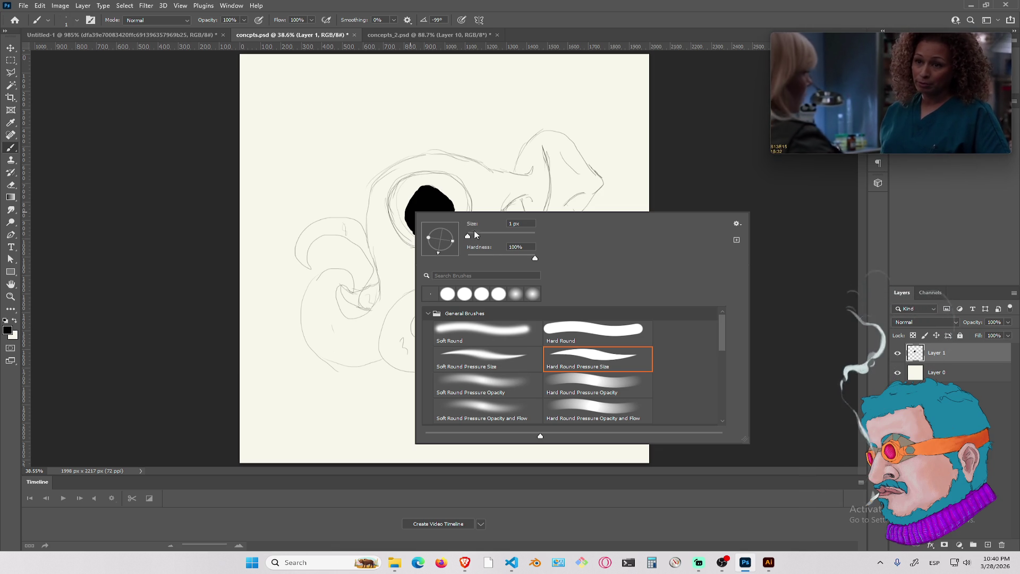
left_click(469, 236)
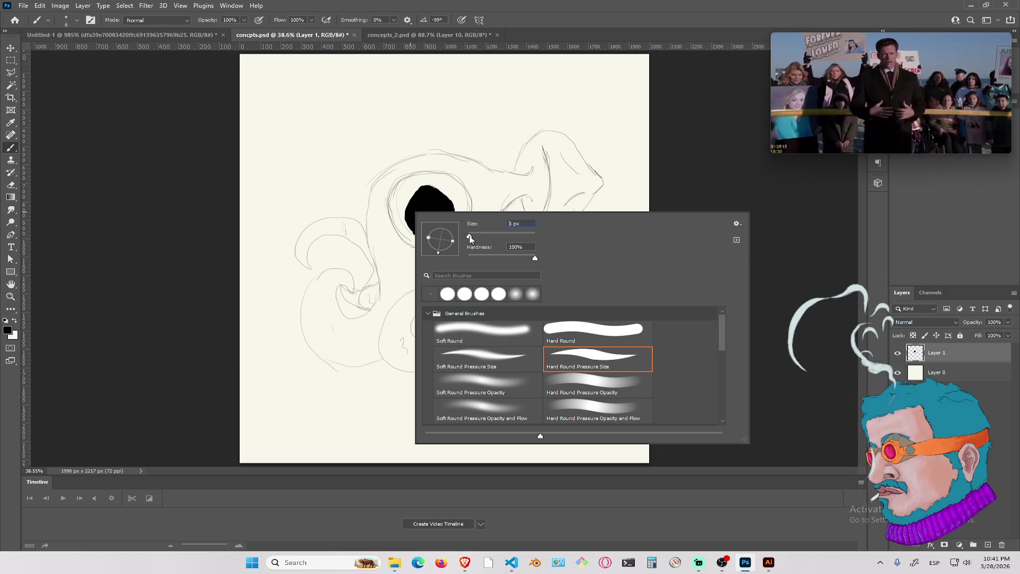
key("Return")
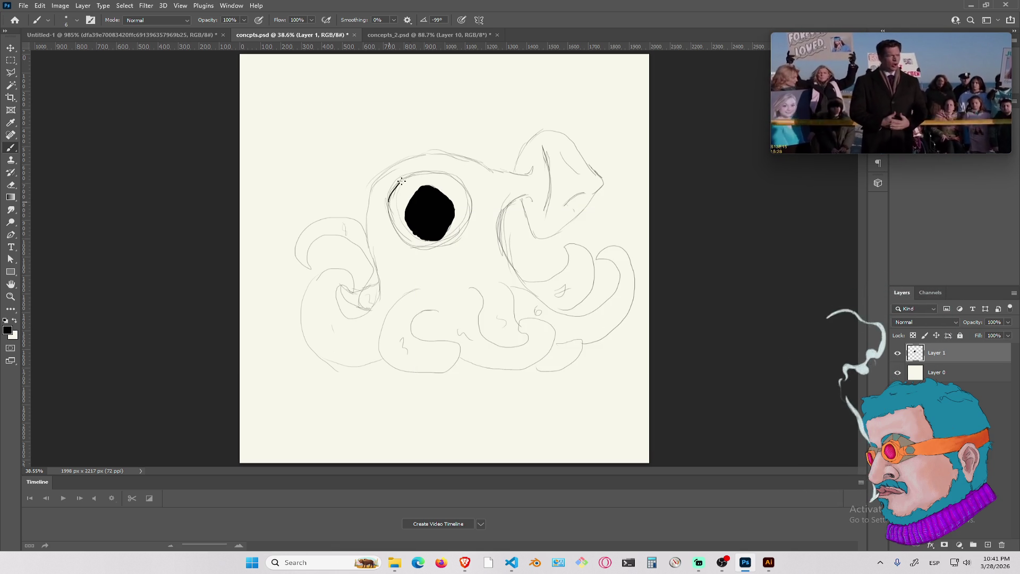
Ink bold outlines around the creature's eye, left body side and lower tentacle curls
mouse_move(398, 238)
left_mouse_down()
mouse_move(433, 250)
mouse_move(459, 239)
mouse_move(473, 213)
left_mouse_up()
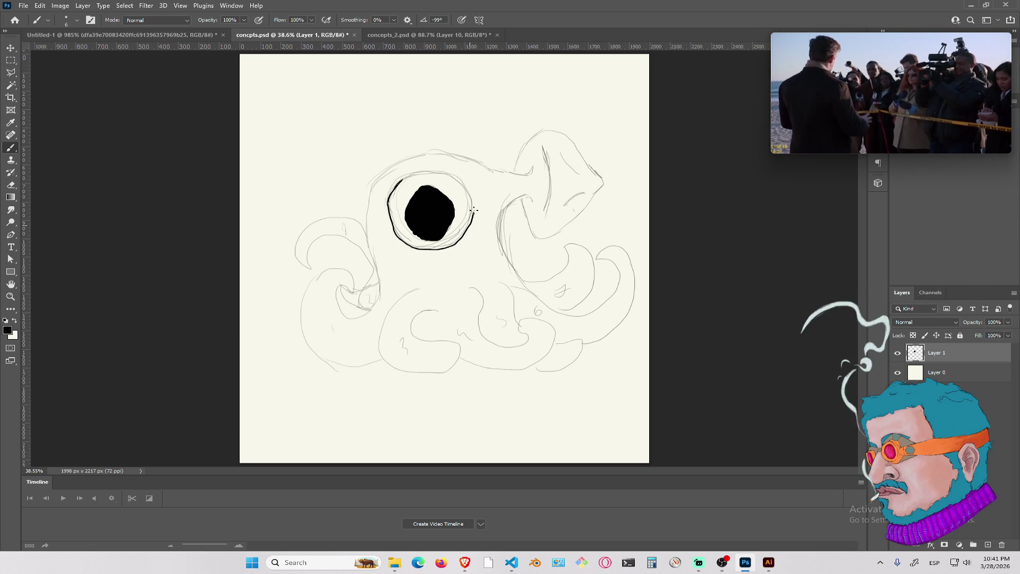
mouse_move(370, 205)
left_mouse_down()
mouse_move(377, 280)
mouse_move(368, 310)
left_mouse_up()
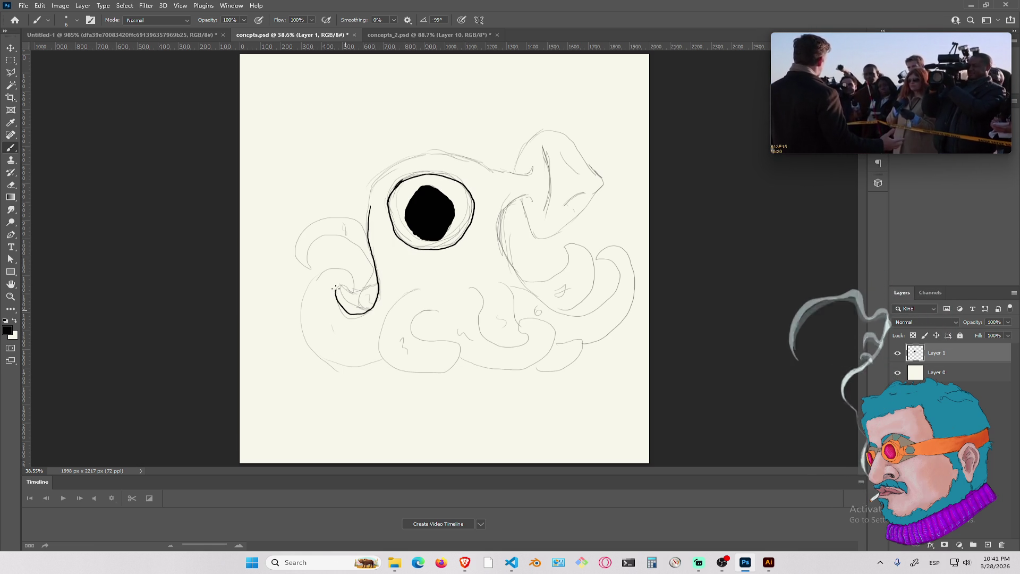
mouse_move(300, 332)
left_mouse_down()
mouse_move(351, 373)
mouse_move(383, 363)
mouse_move(379, 342)
mouse_move(409, 290)
left_mouse_up()
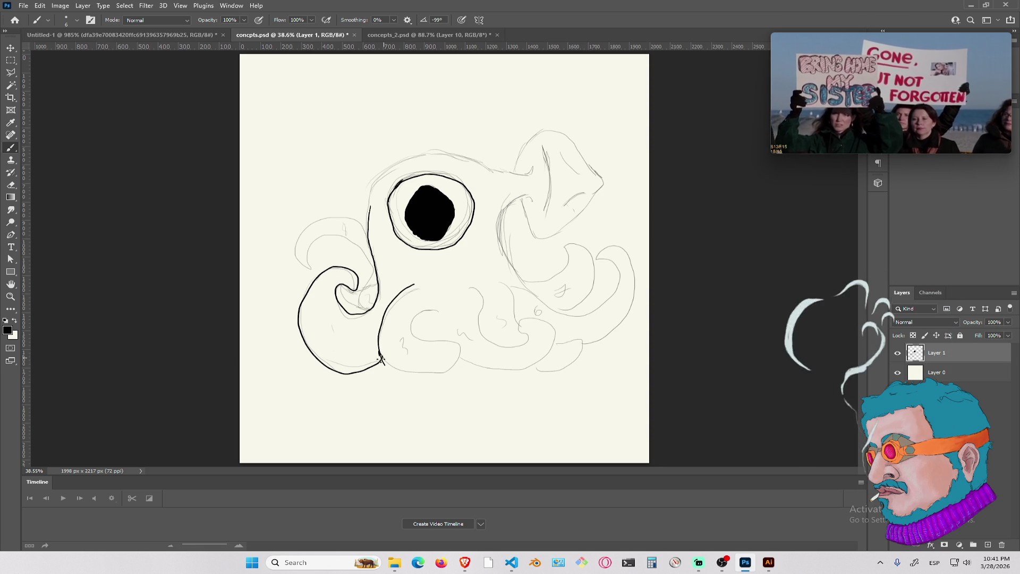
mouse_move(453, 334)
left_mouse_down()
mouse_move(438, 346)
mouse_move(417, 322)
mouse_move(434, 319)
left_mouse_up()
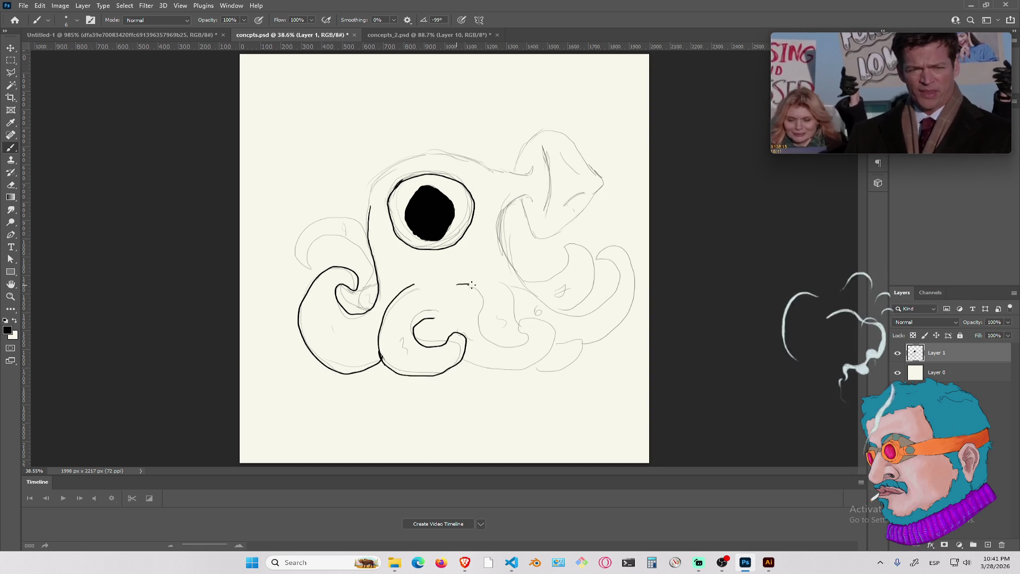
mouse_move(500, 342)
left_mouse_down()
mouse_move(548, 323)
mouse_move(547, 362)
mouse_move(478, 366)
left_mouse_up()
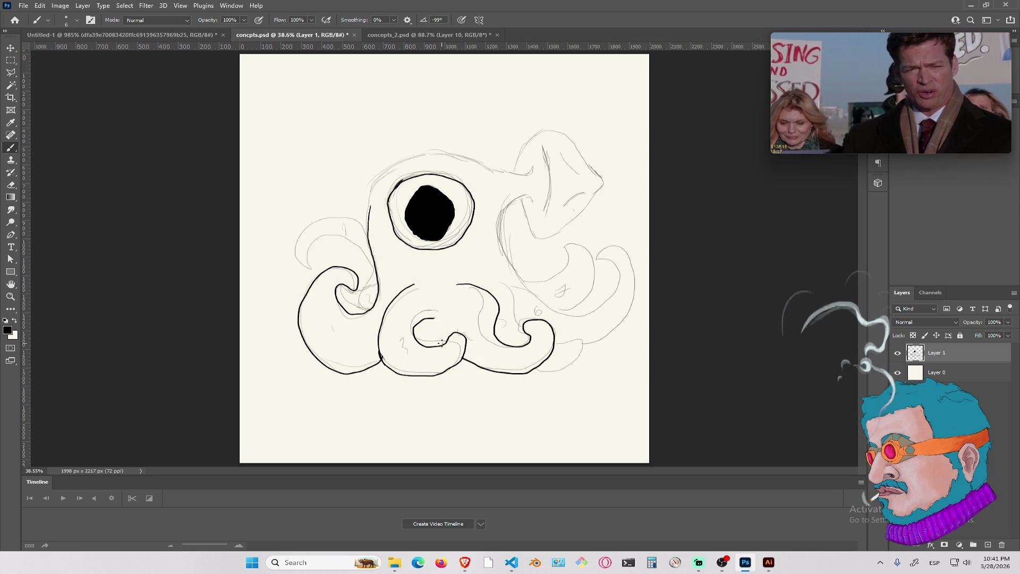
left_click_drag(496, 279, 511, 290)
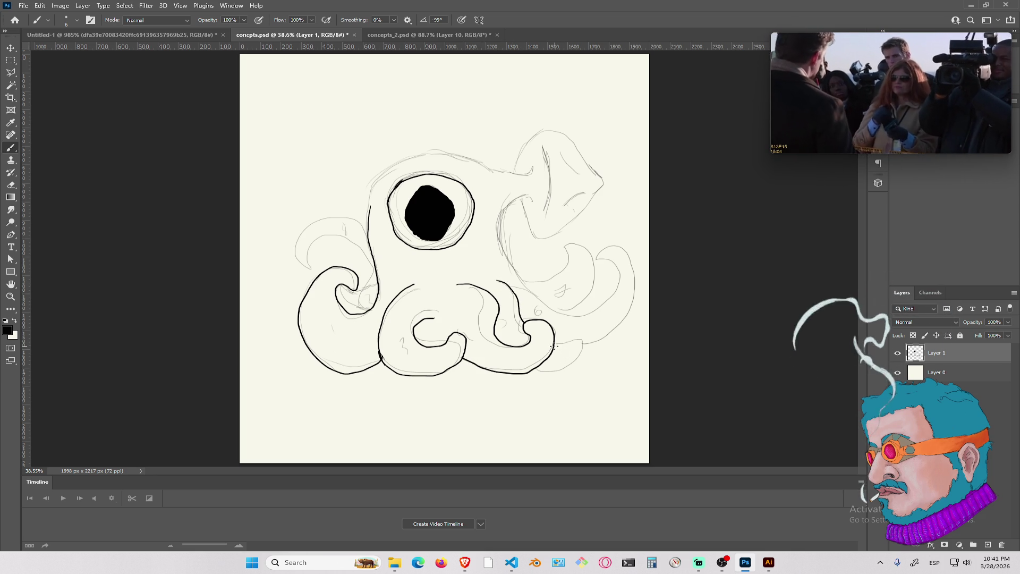
left_click_drag(579, 342, 538, 365)
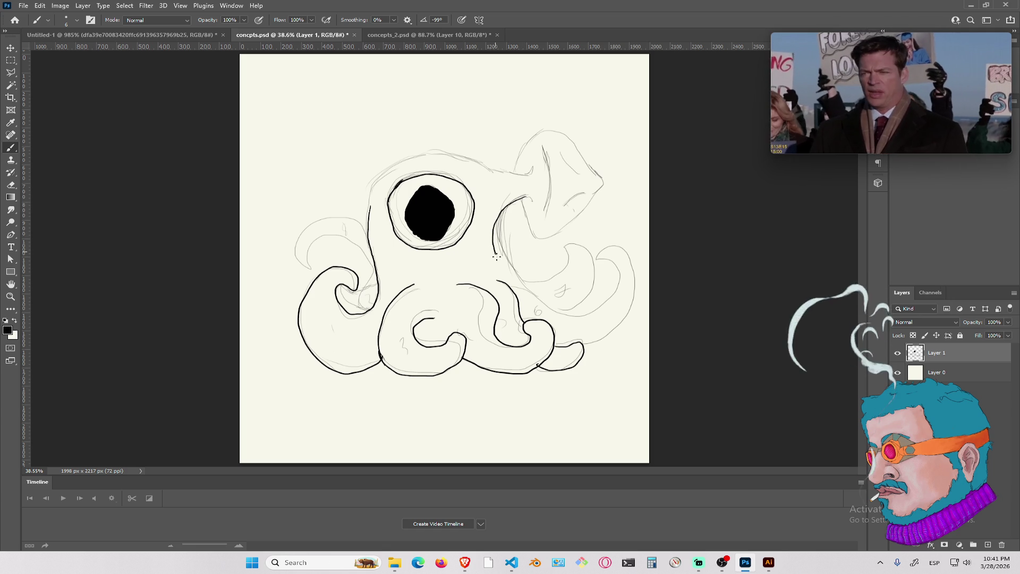
mouse_move(499, 263)
left_mouse_down()
mouse_move(537, 300)
mouse_move(578, 315)
mouse_move(611, 265)
left_mouse_up()
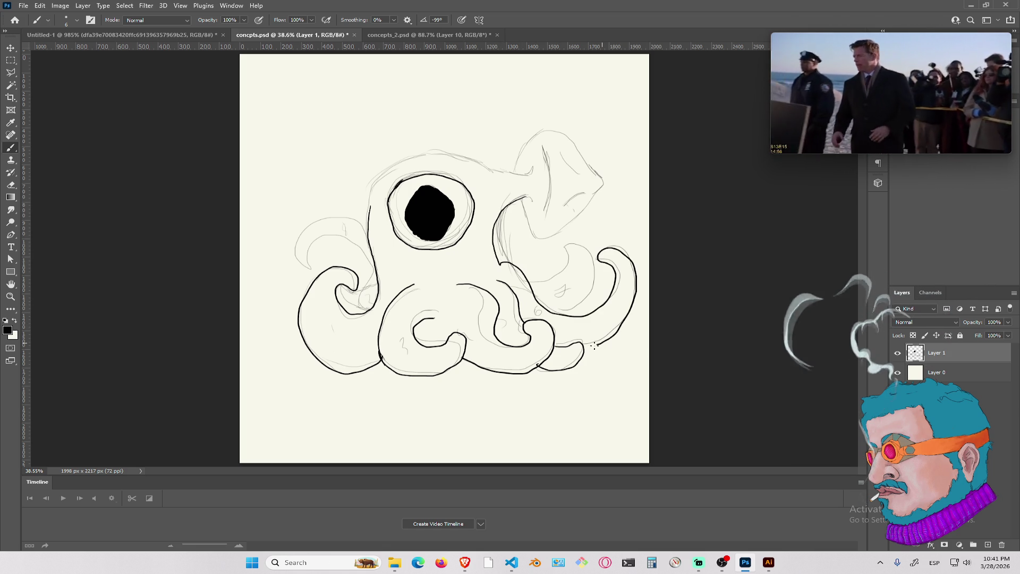
left_click_drag(597, 345, 580, 348)
mouse_move(524, 283)
left_mouse_down()
mouse_move(572, 265)
mouse_move(568, 311)
left_mouse_up()
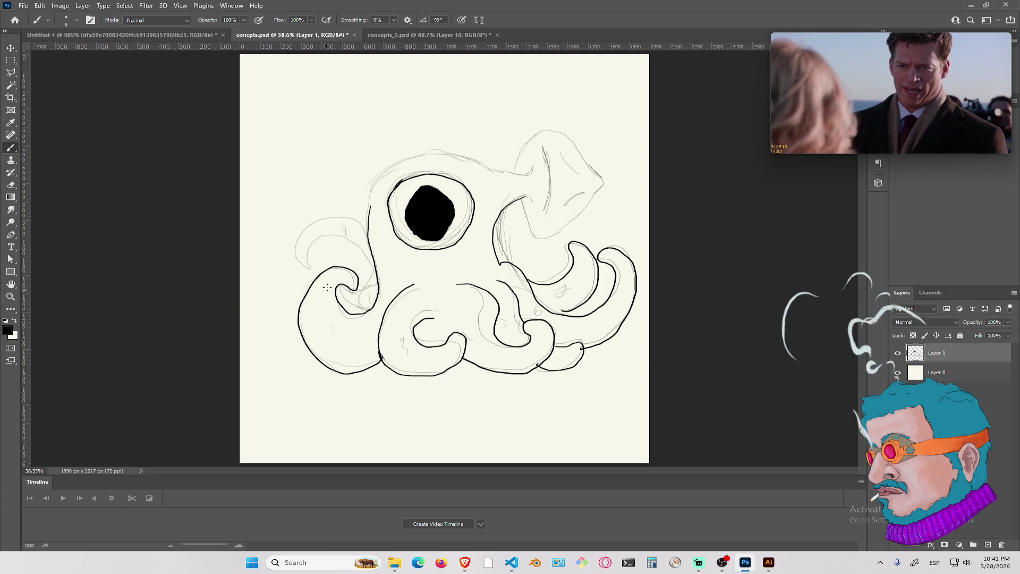
Ink the head, fin lobe and left tentacle outlines, then add empty Layer 2
left_click_drag(372, 283, 366, 259)
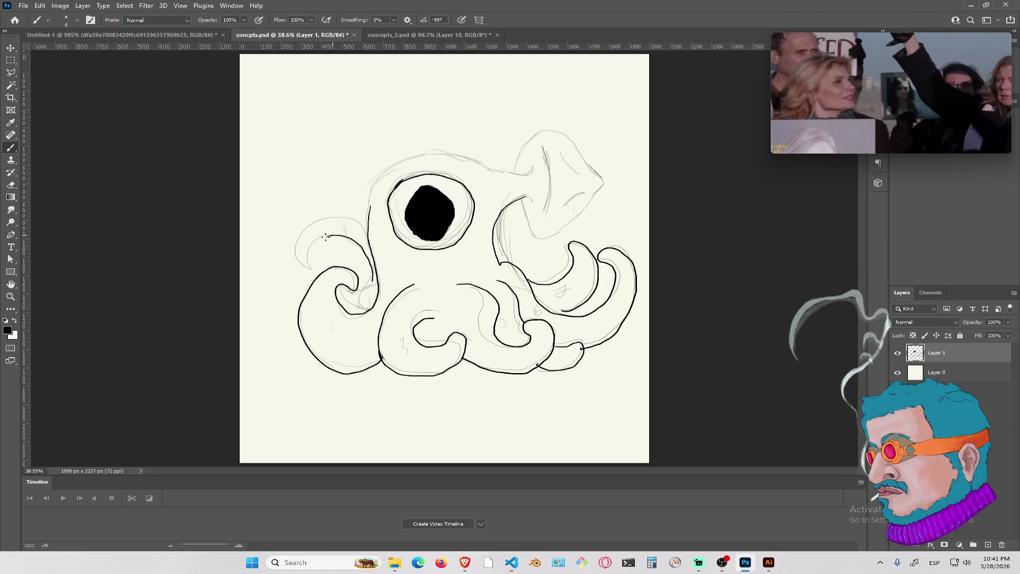
mouse_move(301, 223)
left_mouse_down()
mouse_move(347, 205)
mouse_move(370, 210)
left_mouse_up()
mouse_move(367, 188)
left_mouse_down()
mouse_move(409, 161)
mouse_move(459, 155)
mouse_move(527, 174)
mouse_move(513, 175)
mouse_move(532, 137)
left_mouse_up()
mouse_move(513, 170)
left_mouse_down()
mouse_move(530, 133)
mouse_move(553, 129)
mouse_move(603, 192)
mouse_move(546, 239)
mouse_move(527, 215)
left_mouse_up()
left_click_drag(550, 152, 546, 212)
left_click_drag(532, 168, 529, 185)
mouse_move(545, 140)
left_mouse_down()
mouse_move(553, 165)
mouse_move(586, 177)
mouse_move(561, 212)
left_mouse_up()
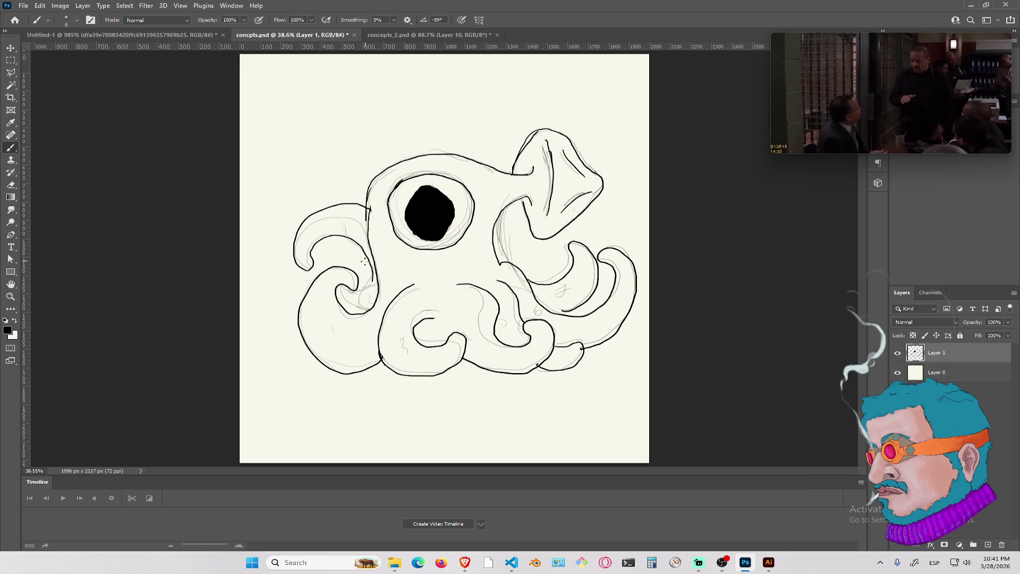
mouse_move(372, 277)
left_mouse_down()
mouse_move(358, 286)
mouse_move(363, 309)
left_mouse_up()
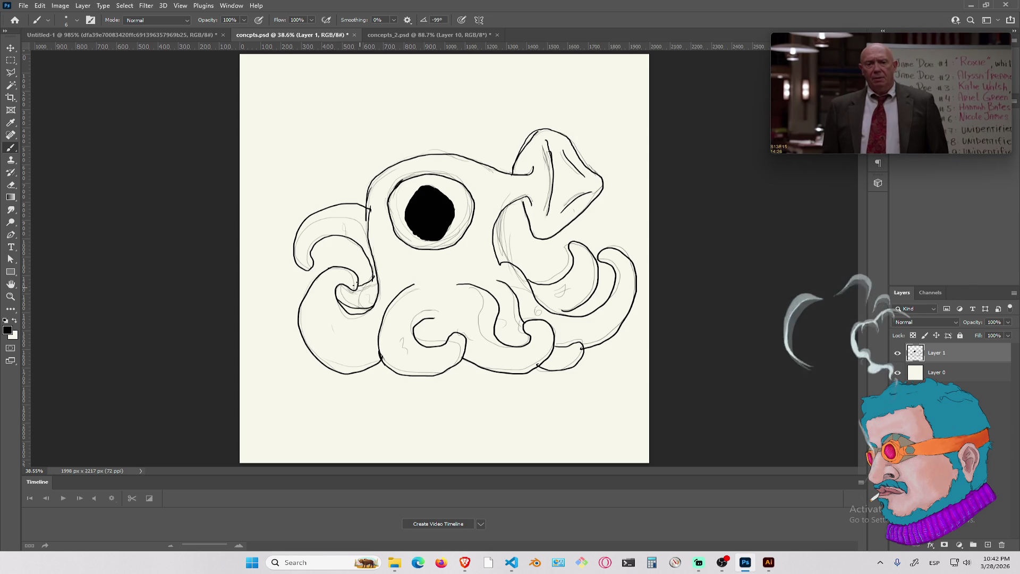
left_click_drag(316, 267, 325, 272)
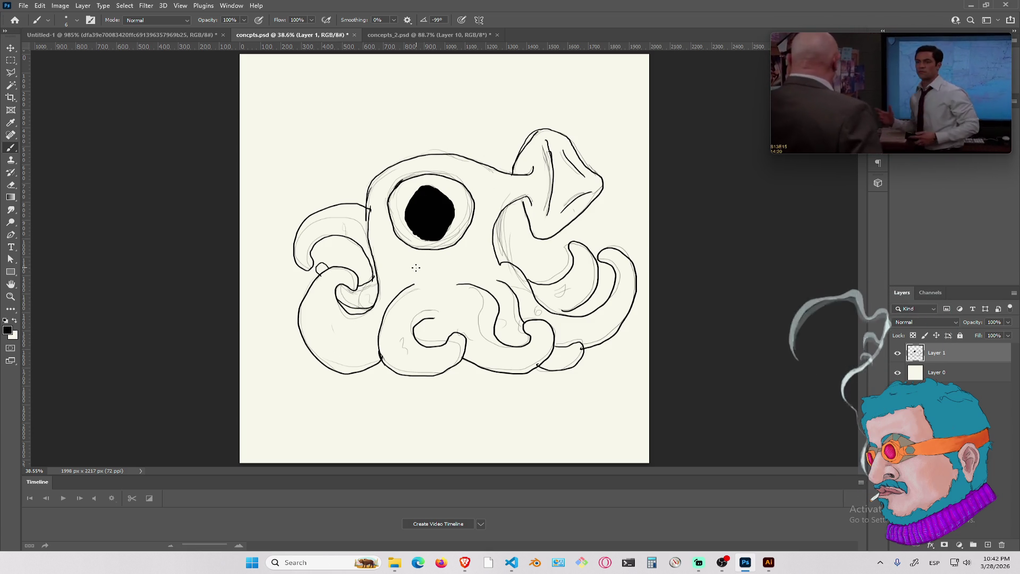
key("ctrl+shift+n")
key("Return")
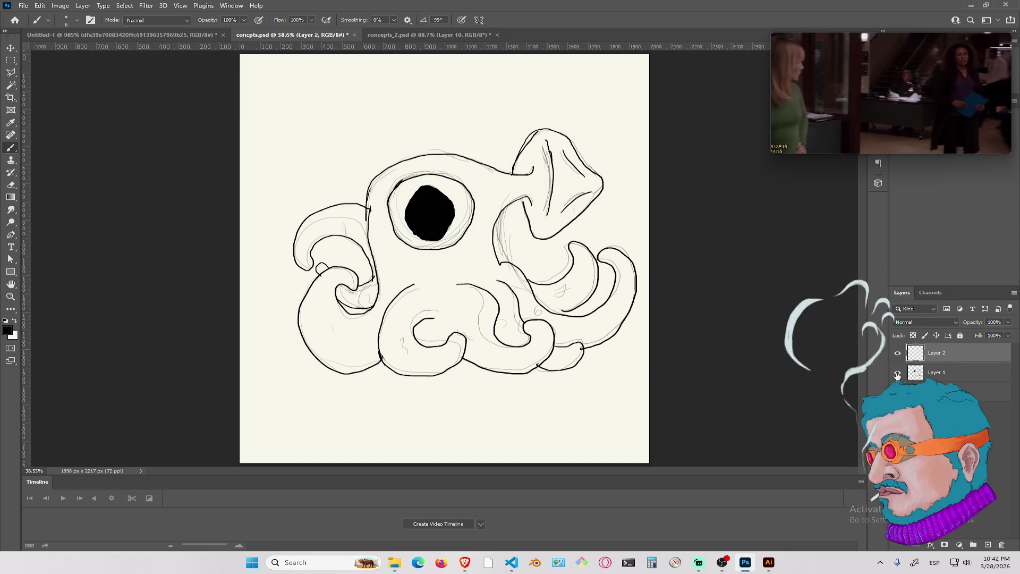
Hide Layer 1, drop the brush to 3 px, and handwrite 'cat' and 'dog' on Layer 2
left_click(897, 374)
key("bracketleft")
key("bracketleft")
key("bracketleft")
right_click(445, 202)
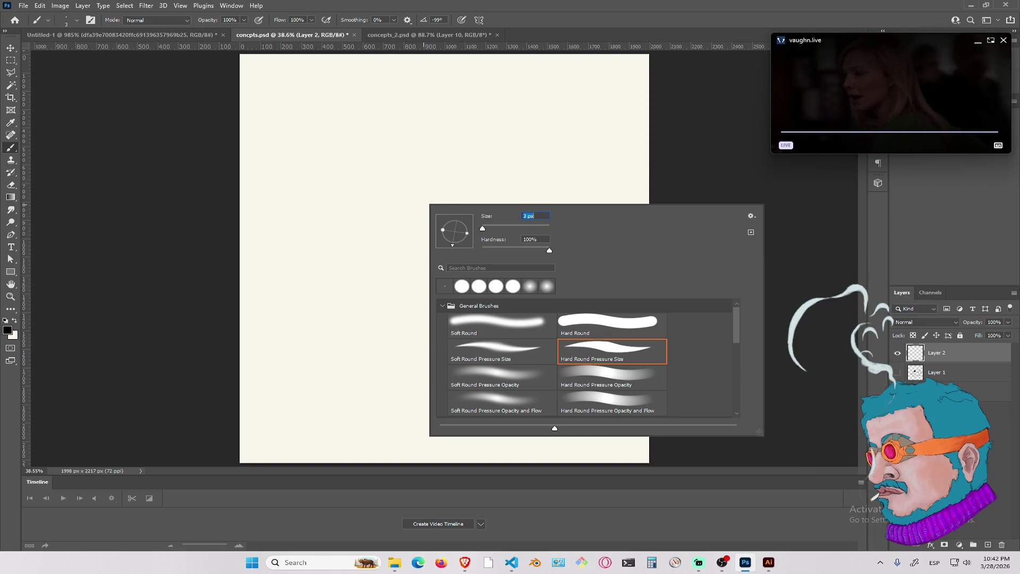
key("Escape")
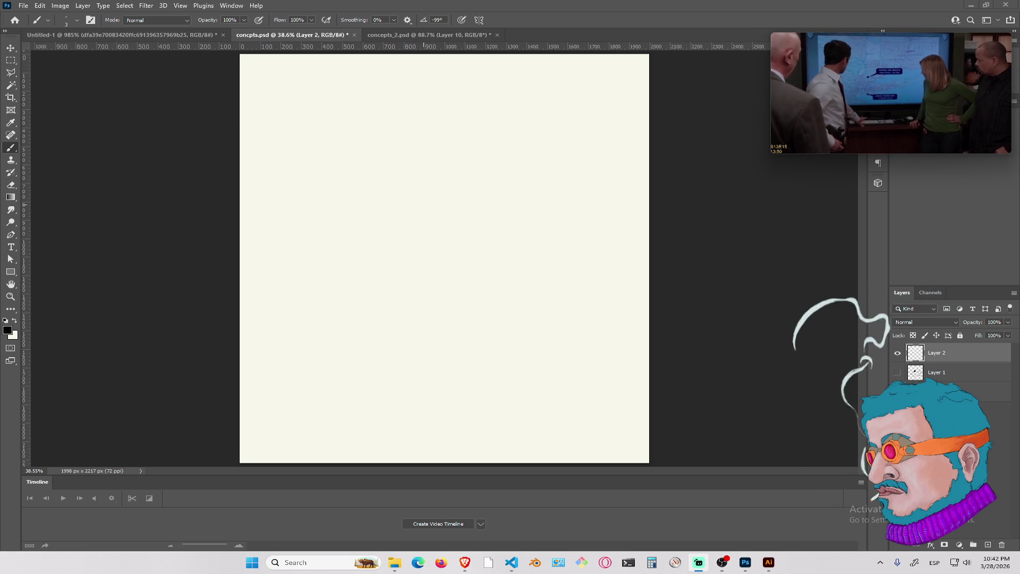
left_click(475, 113)
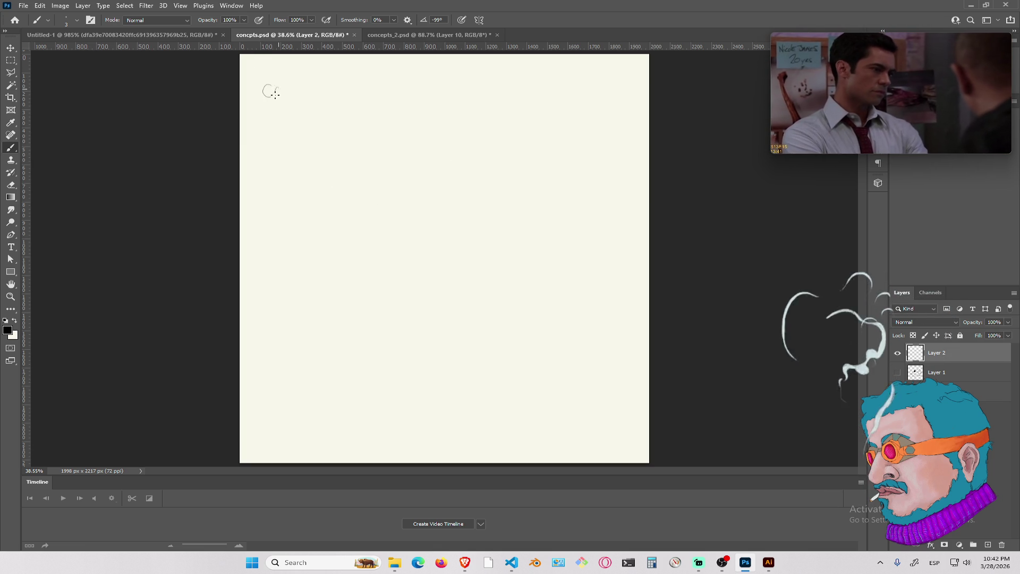
left_click_drag(286, 74, 290, 99)
mouse_move(283, 88)
left_mouse_down()
mouse_move(344, 101)
mouse_move(362, 90)
mouse_move(367, 110)
left_mouse_up()
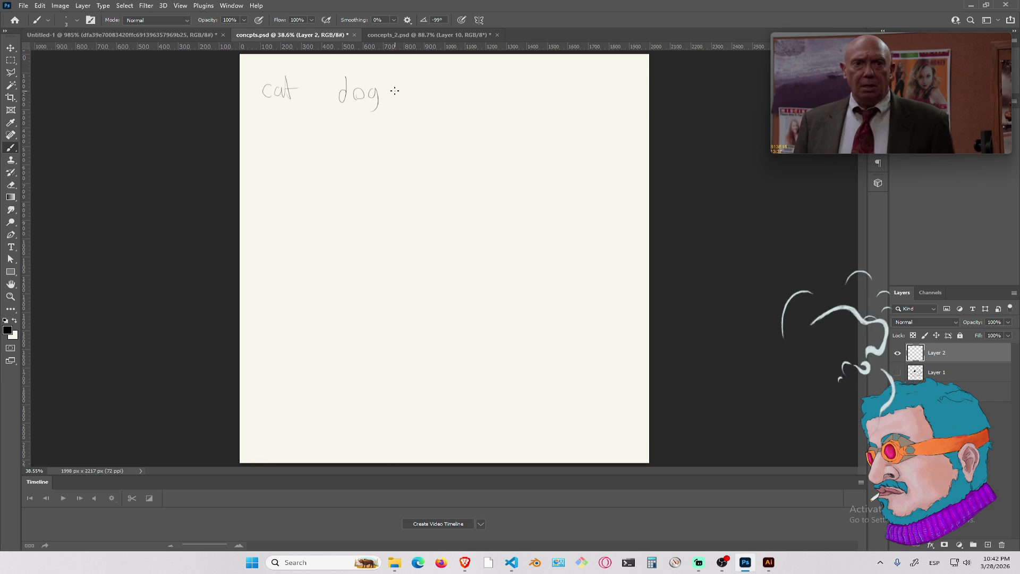
Handwrite 'bird', 'bat' and 'rat' to complete the first row after cat and dog
mouse_move(429, 76)
left_mouse_down()
mouse_move(435, 95)
mouse_move(456, 89)
left_mouse_up()
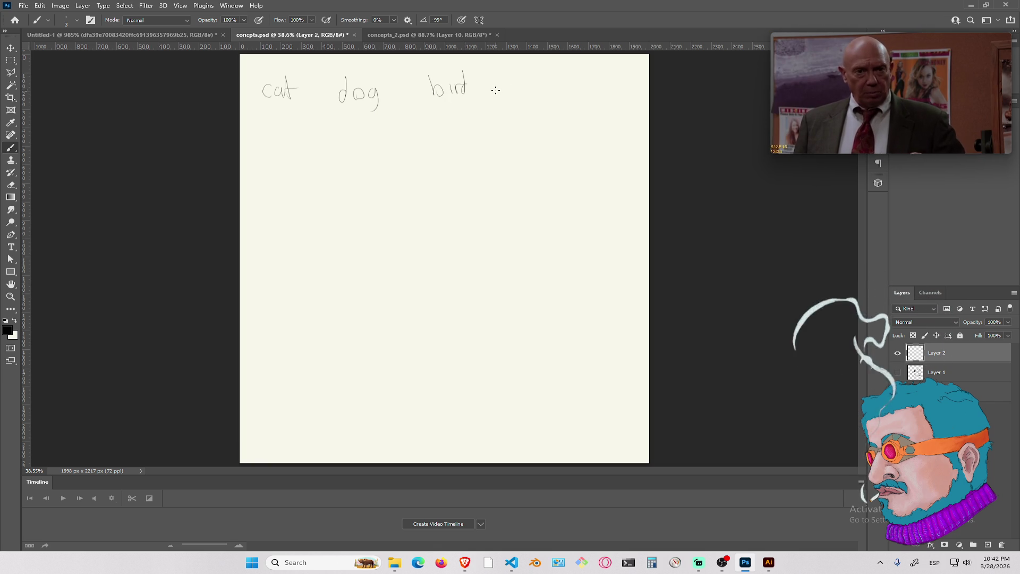
mouse_move(507, 71)
left_mouse_down()
mouse_move(511, 97)
mouse_move(542, 97)
left_mouse_up()
left_click_drag(536, 83, 547, 81)
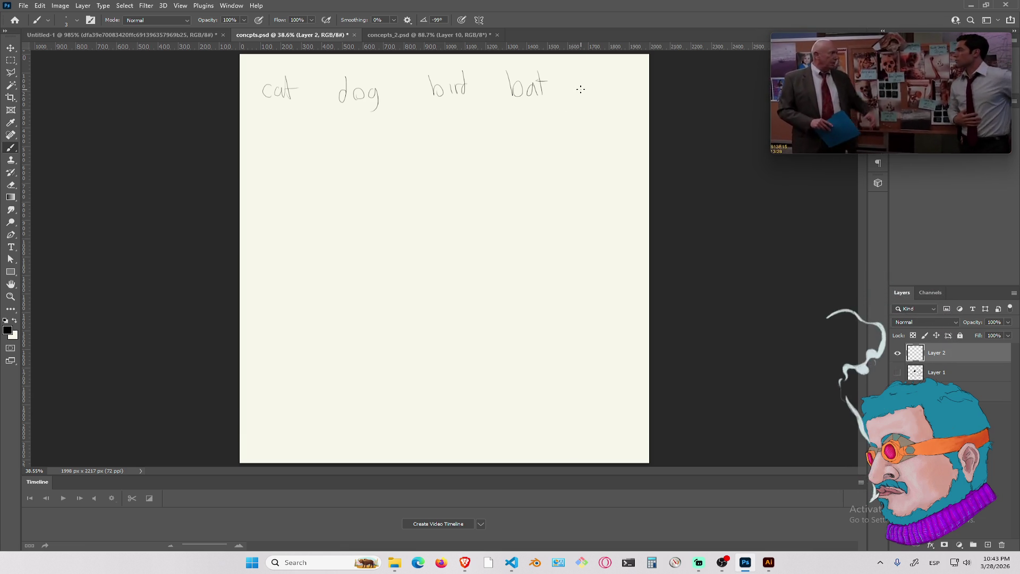
left_click_drag(579, 87, 606, 97)
left_click_drag(599, 83, 611, 85)
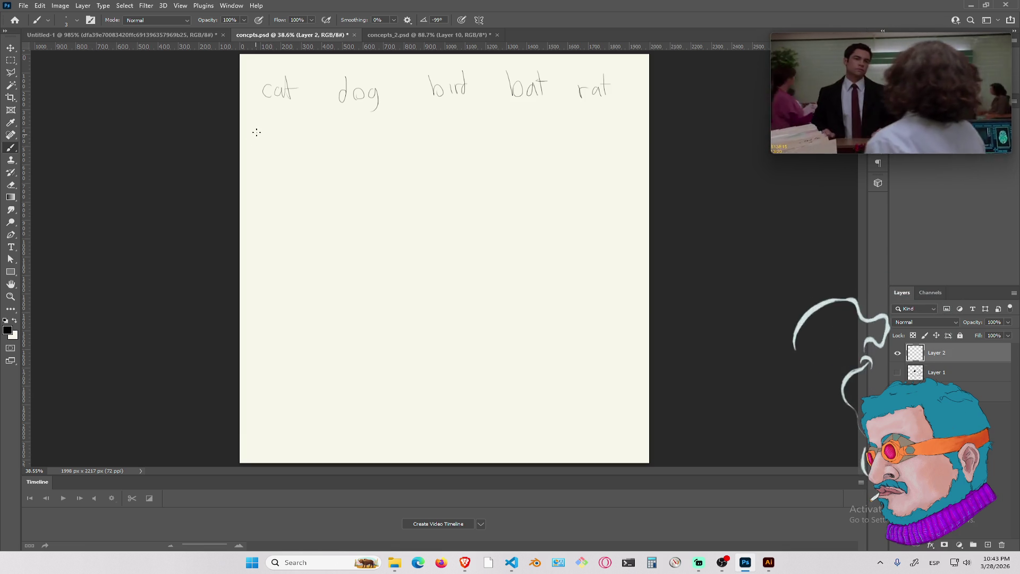
Handwrite a second row: moose, lion, coco, lizard and eagle
left_click_drag(280, 133, 292, 139)
left_click_drag(298, 135, 304, 139)
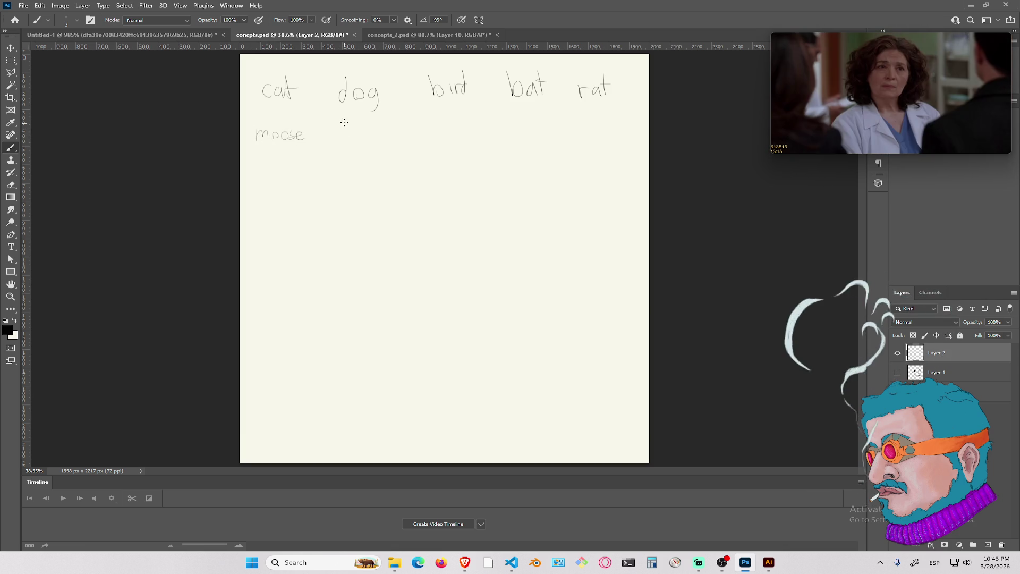
left_click_drag(365, 133, 383, 128)
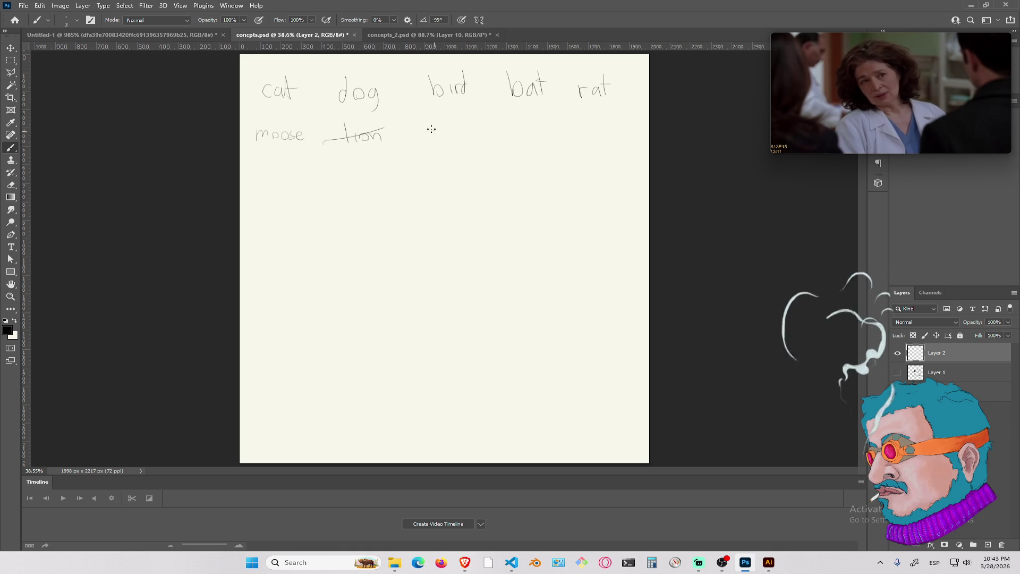
left_click_drag(459, 139, 474, 131)
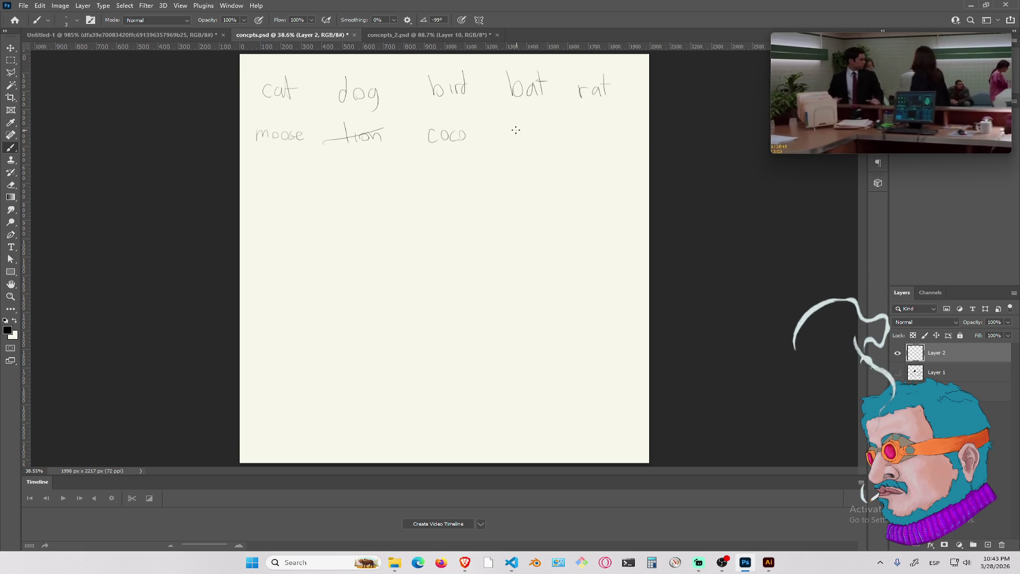
left_click_drag(513, 117, 513, 142)
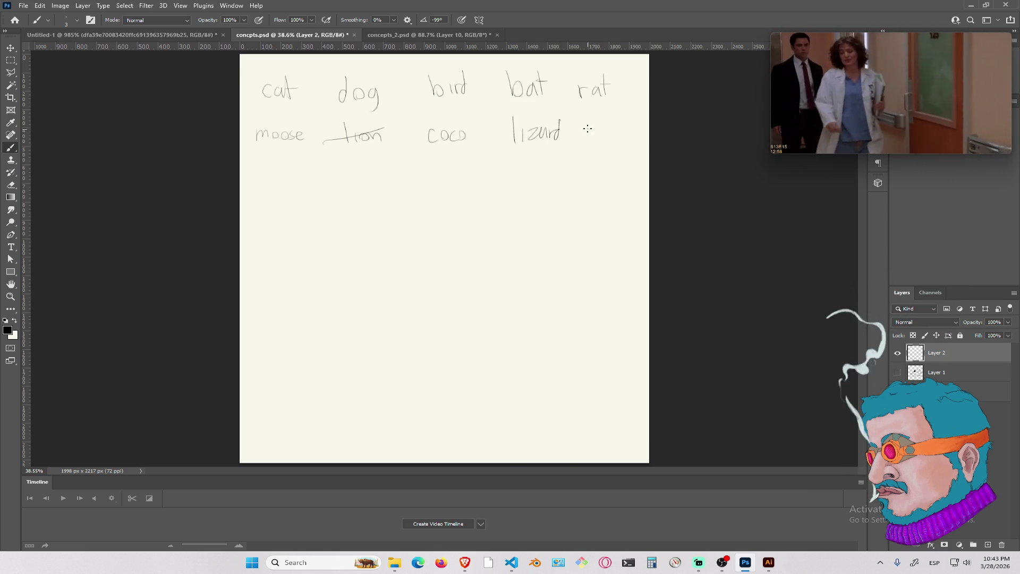
mouse_move(602, 128)
left_mouse_down()
mouse_move(603, 145)
mouse_move(625, 136)
left_mouse_up()
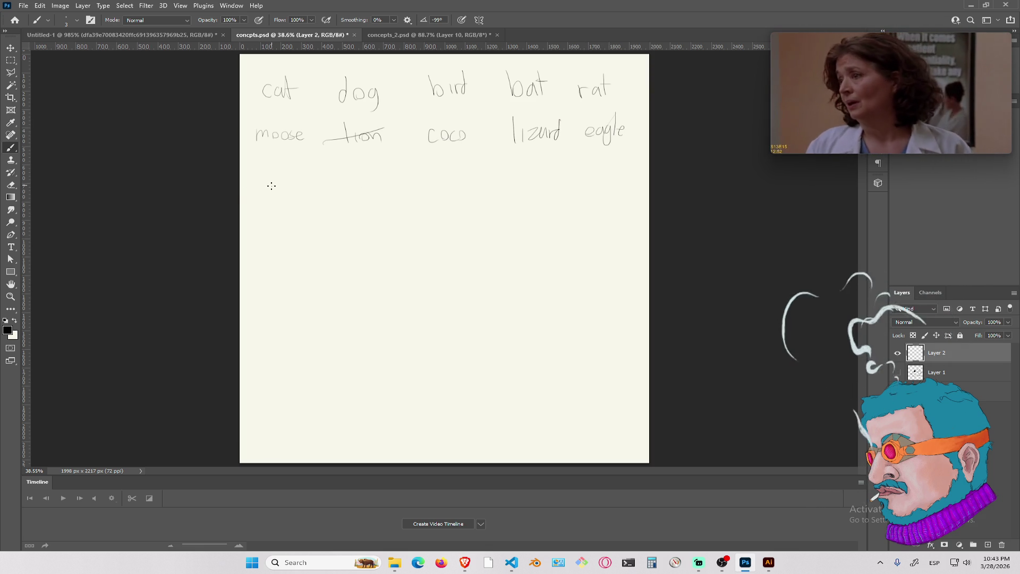
Start a third row with rooster and capybaras, cross out capybaras, and begin 'whale'
left_click_drag(262, 194, 276, 184)
left_click_drag(289, 183, 288, 185)
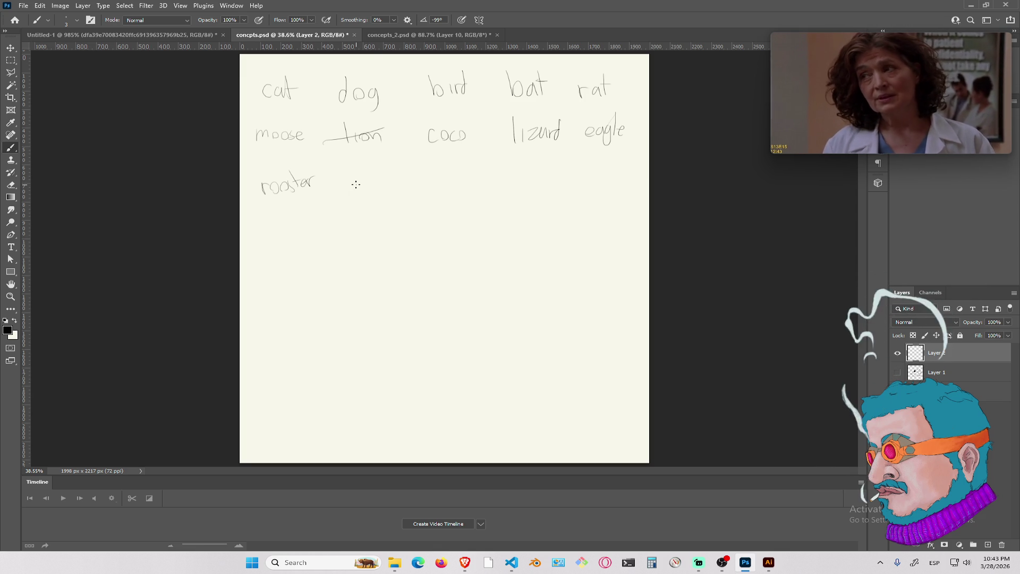
mouse_move(351, 178)
left_mouse_down()
mouse_move(358, 186)
mouse_move(374, 175)
mouse_move(401, 195)
left_mouse_up()
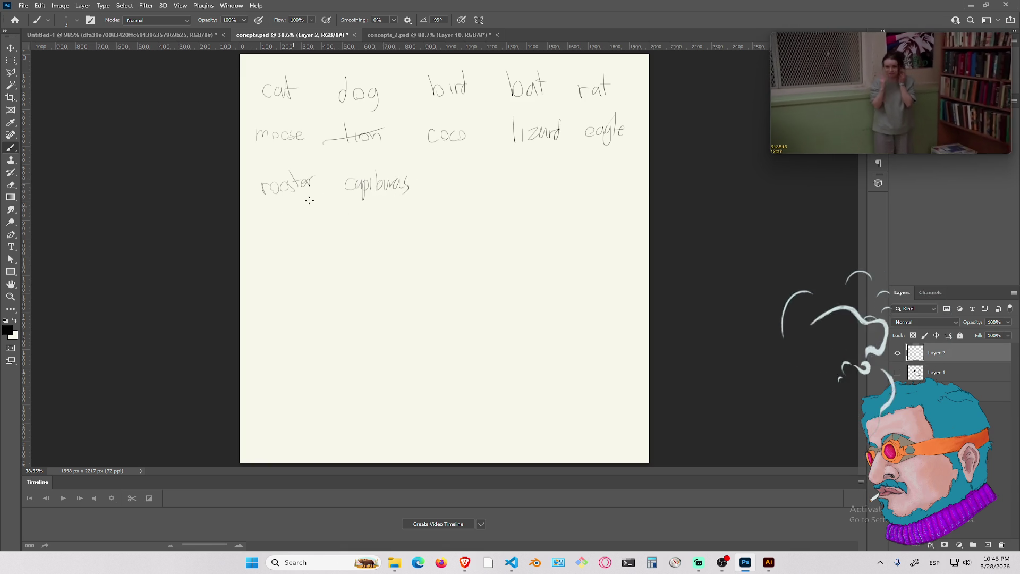
left_click_drag(339, 195, 422, 175)
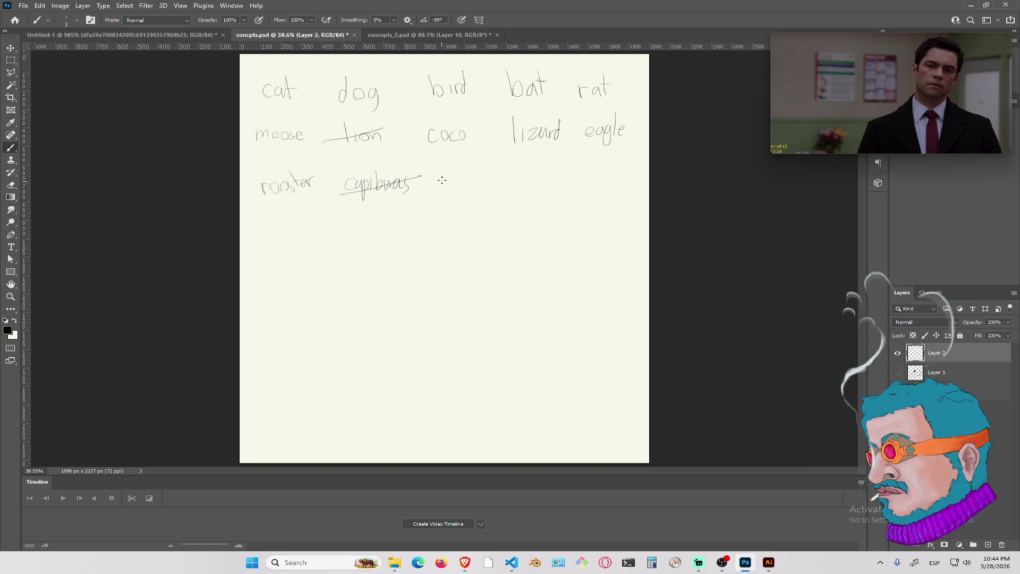
mouse_move(444, 174)
left_mouse_down()
mouse_move(445, 184)
mouse_move(479, 185)
mouse_move(496, 162)
mouse_move(458, 198)
left_mouse_up()
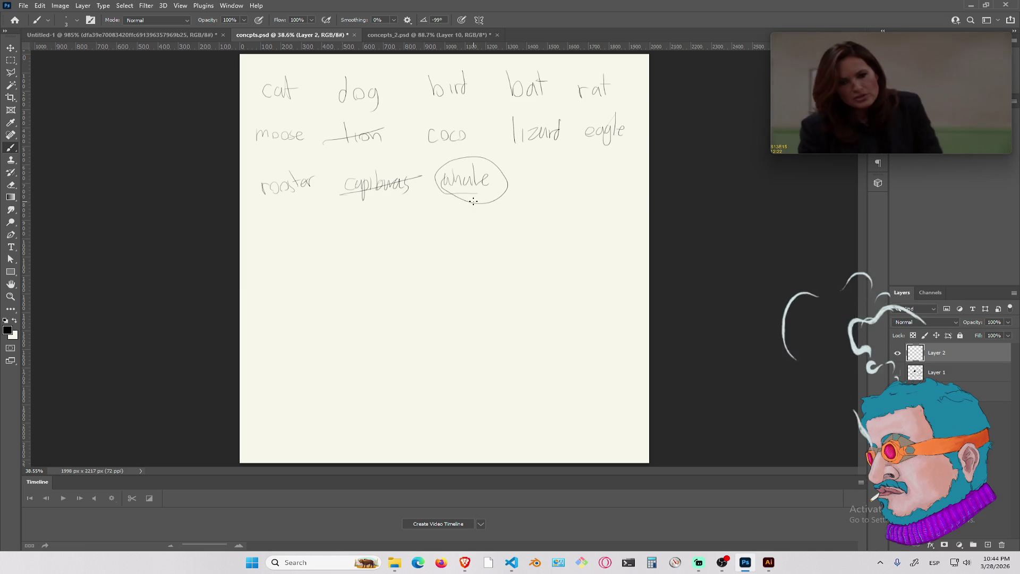
Write 'ray', circle bat and cat, add plus marks by whale, and begin a sketch below
left_click_drag(534, 182, 543, 179)
left_click_drag(549, 186, 546, 169)
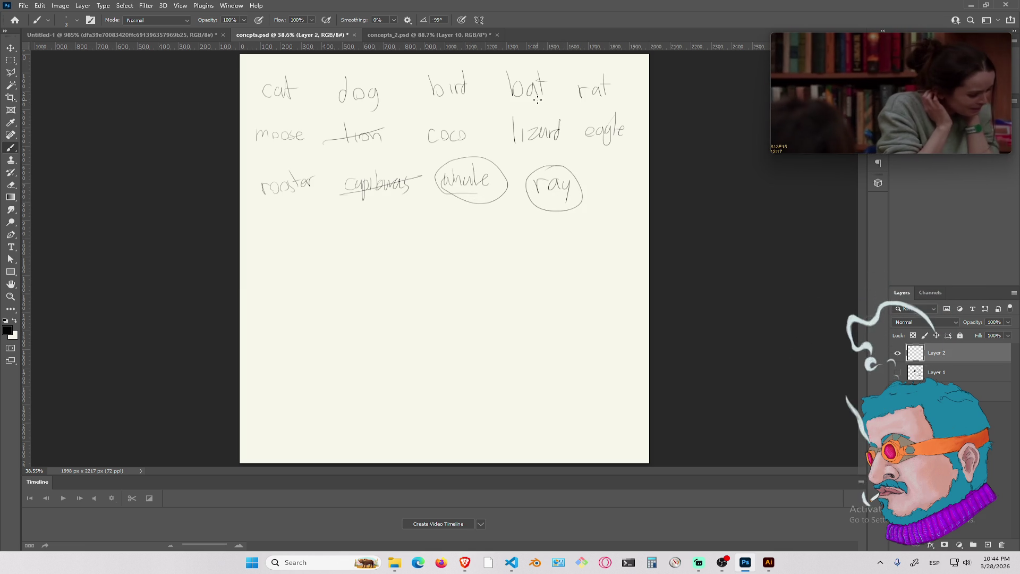
mouse_move(518, 105)
left_mouse_down()
mouse_move(497, 86)
mouse_move(547, 106)
left_mouse_up()
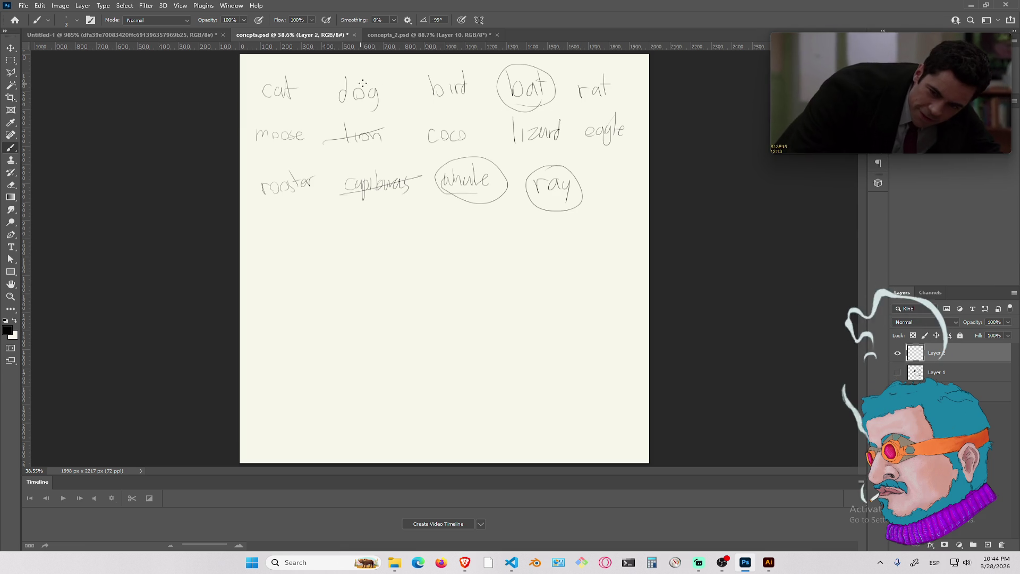
mouse_move(255, 79)
left_mouse_down()
mouse_move(286, 71)
mouse_move(314, 81)
mouse_move(328, 64)
left_mouse_up()
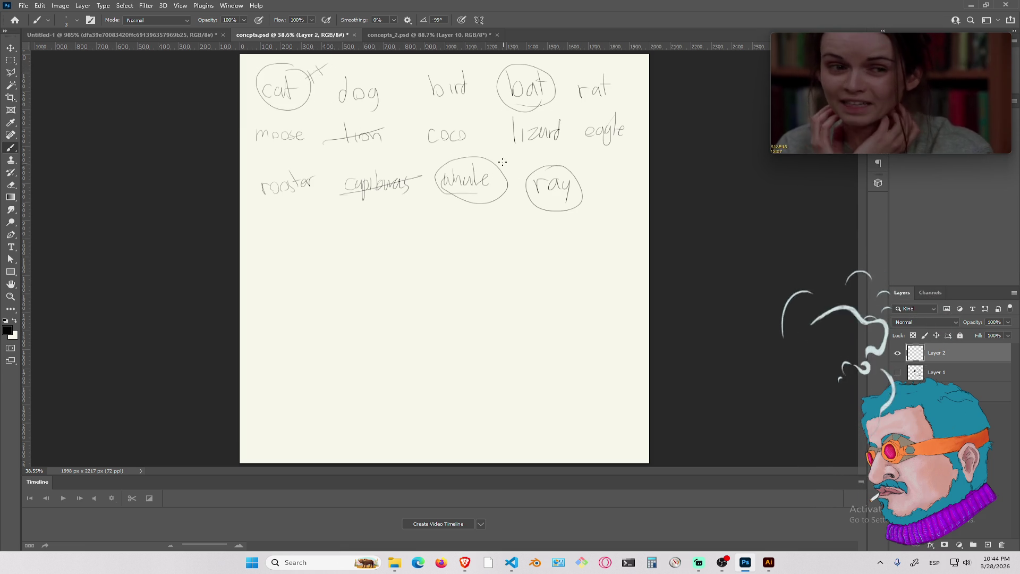
left_click_drag(499, 157, 515, 162)
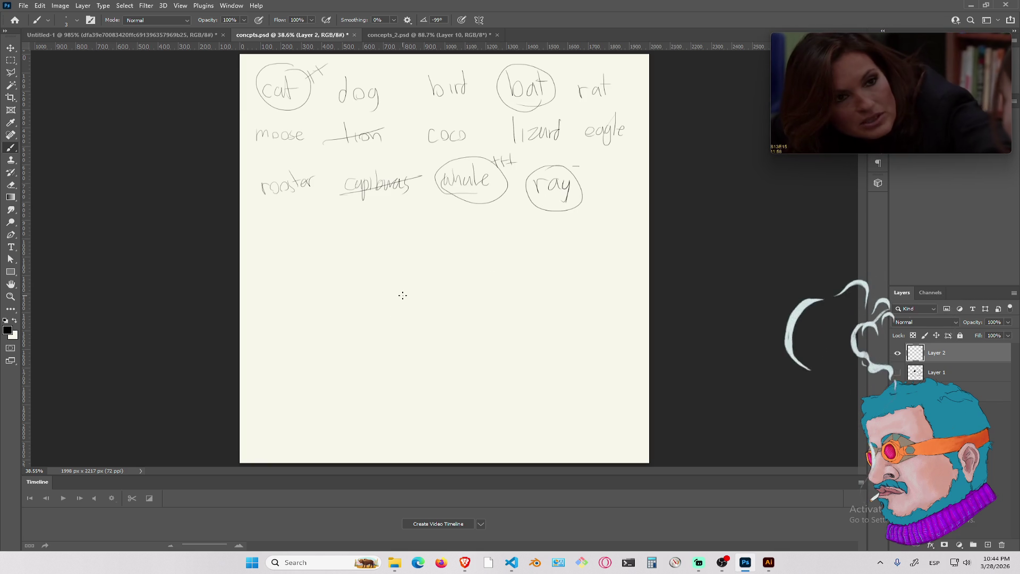
mouse_move(451, 252)
left_mouse_down()
mouse_move(391, 288)
mouse_move(445, 304)
mouse_move(453, 343)
mouse_move(462, 301)
mouse_move(500, 299)
left_mouse_up()
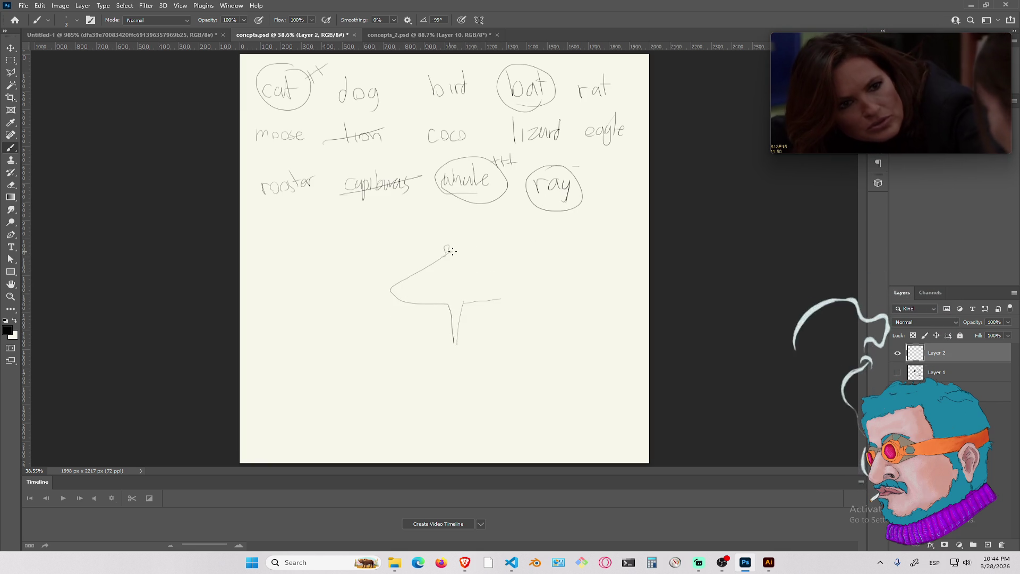
Sketch a mushroom with a thick stem and wide cap below the word list
mouse_move(459, 250)
left_mouse_down()
mouse_move(504, 282)
mouse_move(463, 310)
mouse_move(458, 361)
left_mouse_up()
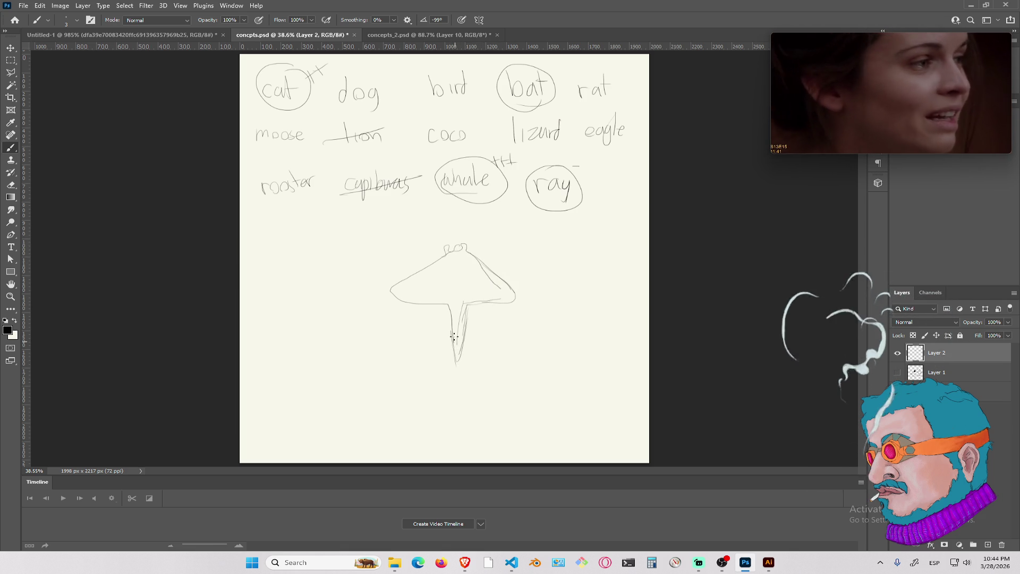
mouse_move(467, 314)
left_mouse_down()
mouse_move(471, 336)
mouse_move(461, 346)
left_mouse_up()
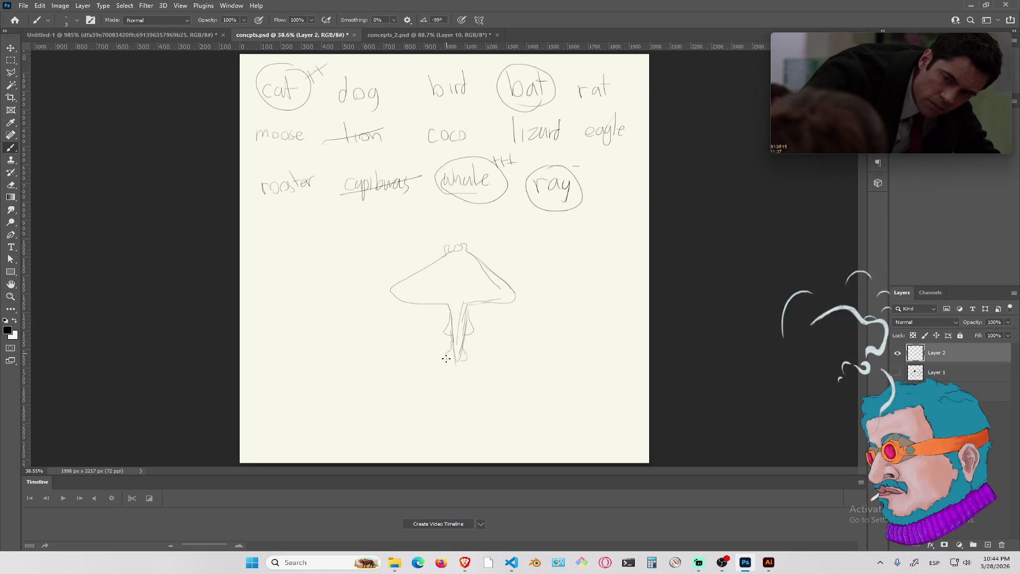
left_click_drag(404, 281, 386, 291)
left_click_drag(466, 253, 520, 298)
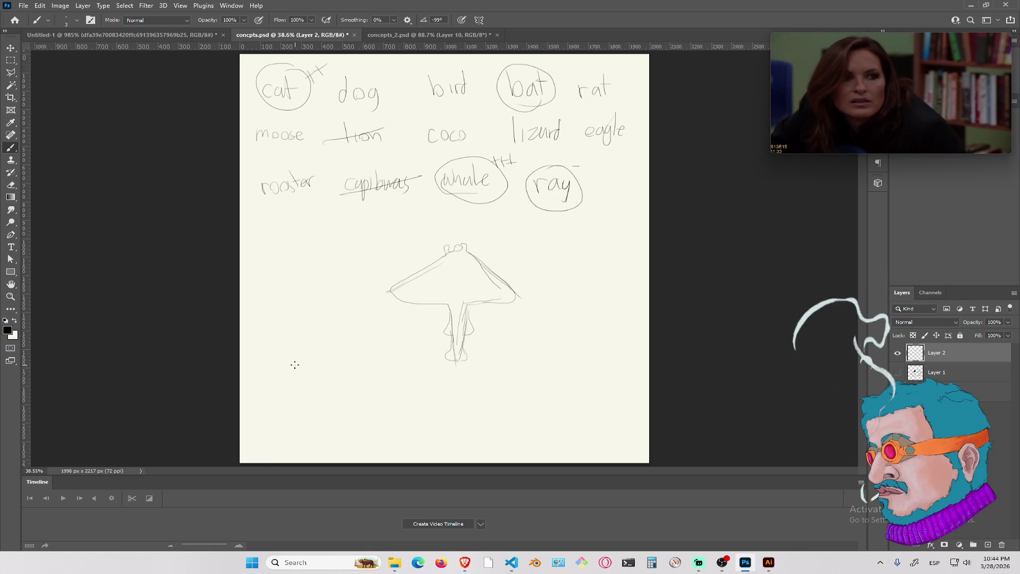
Draw a manta-ray creature with an eye at lower left, then scribble out both sketches
mouse_move(317, 363)
left_mouse_down()
mouse_move(315, 342)
mouse_move(325, 355)
mouse_move(351, 352)
mouse_move(297, 353)
mouse_move(266, 369)
mouse_move(310, 365)
left_mouse_up()
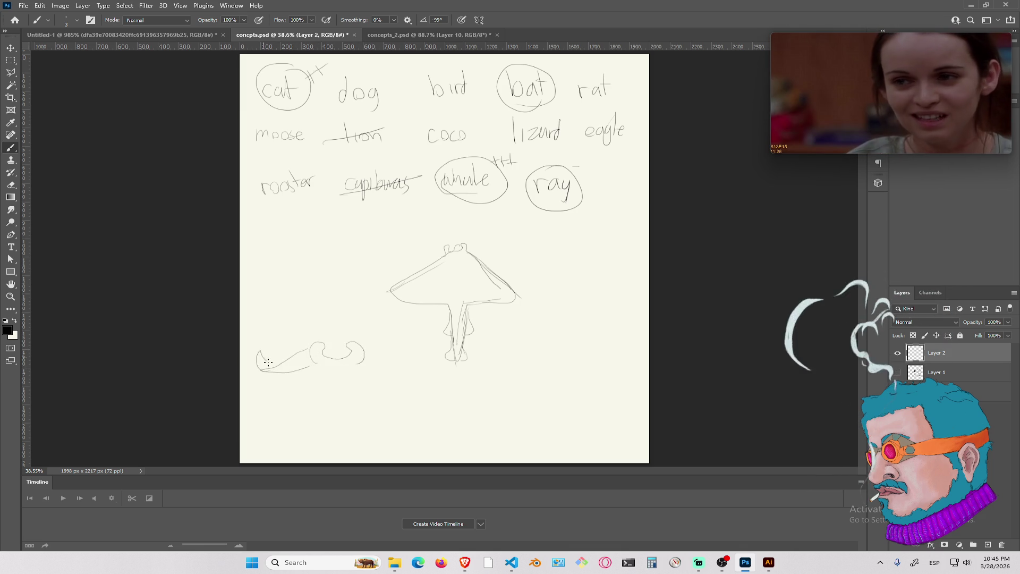
left_click_drag(363, 345, 399, 364)
mouse_move(318, 372)
left_mouse_down()
mouse_move(407, 362)
mouse_move(326, 358)
mouse_move(351, 354)
mouse_move(343, 347)
left_mouse_up()
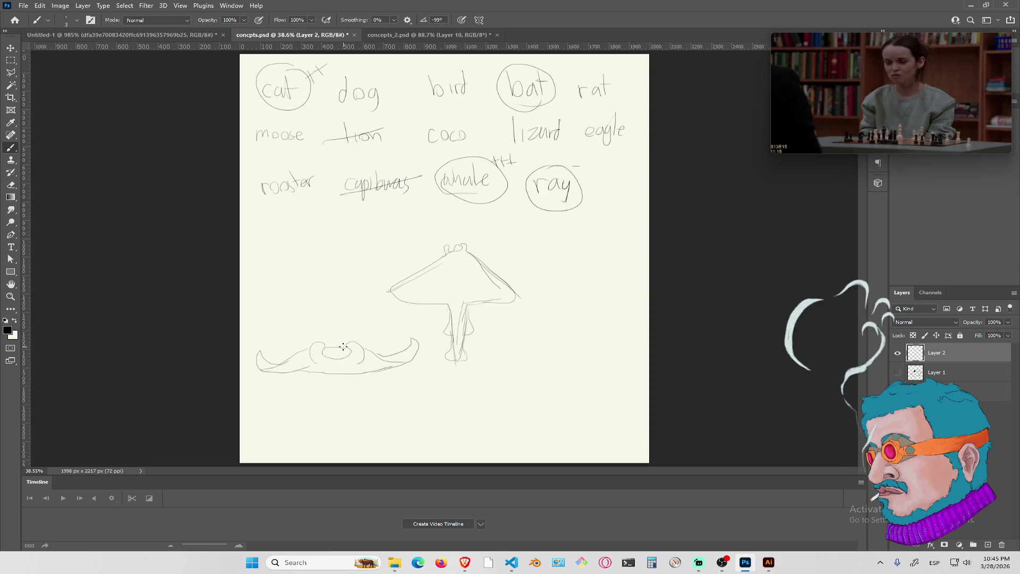
left_click_drag(357, 347, 355, 345)
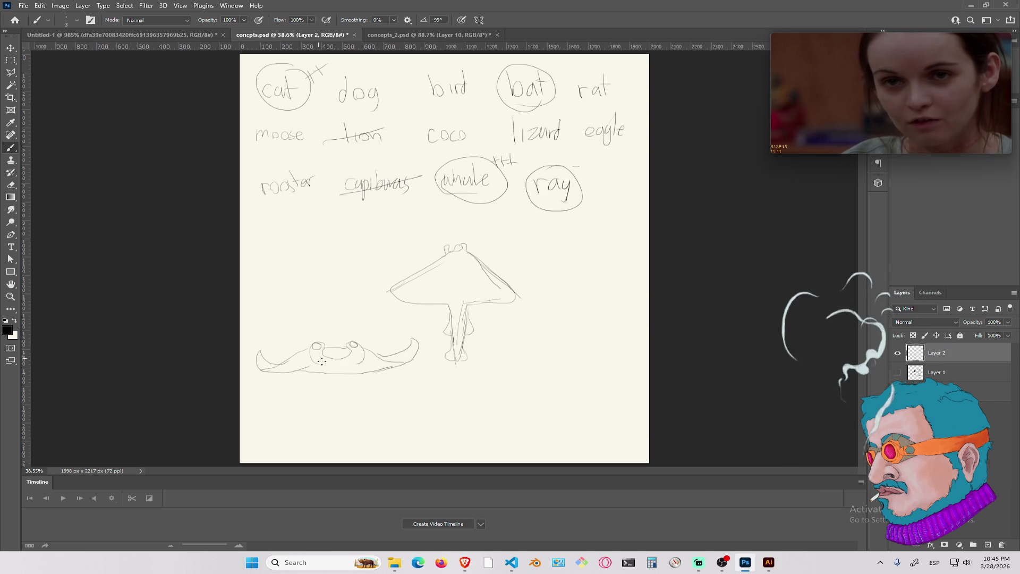
mouse_move(332, 355)
left_mouse_down()
mouse_move(342, 353)
mouse_move(299, 357)
left_mouse_up()
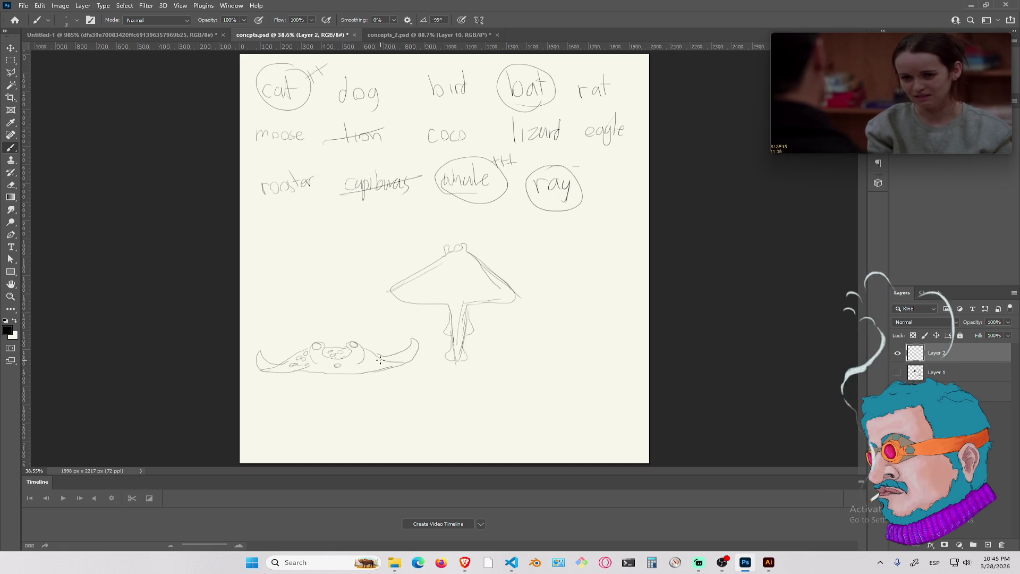
left_click_drag(301, 360, 410, 369)
mouse_move(456, 256)
left_mouse_down()
mouse_move(451, 292)
mouse_move(464, 338)
left_mouse_up()
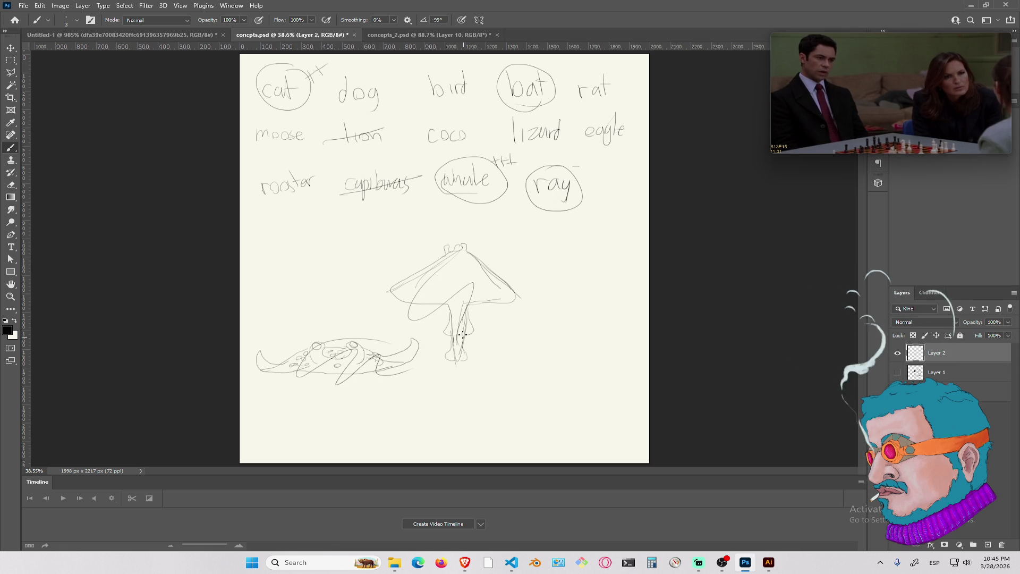
Erase the ray and mushroom sketches and return to the drawing brush
key("e")
mouse_move(432, 261)
left_mouse_down()
mouse_move(535, 307)
mouse_move(272, 373)
left_mouse_up()
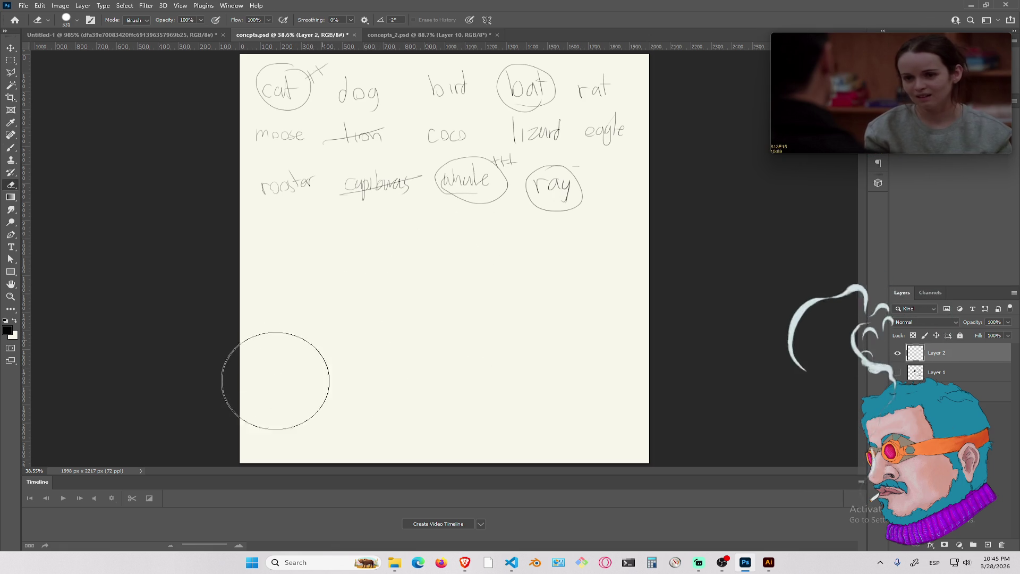
key("b")
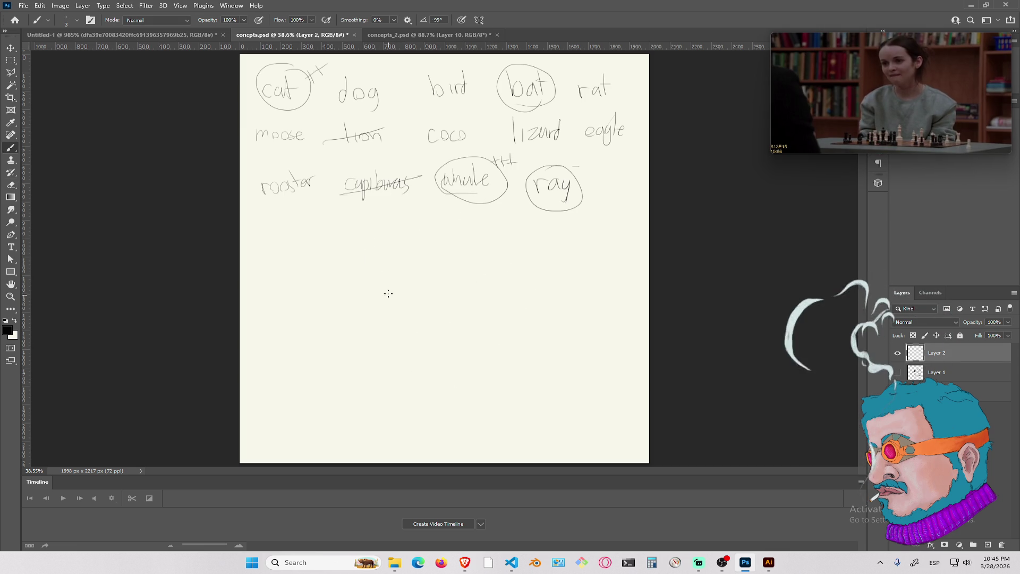
Draw a whale with a hooked tail and a water spout below the list
left_click_drag(380, 293, 370, 324)
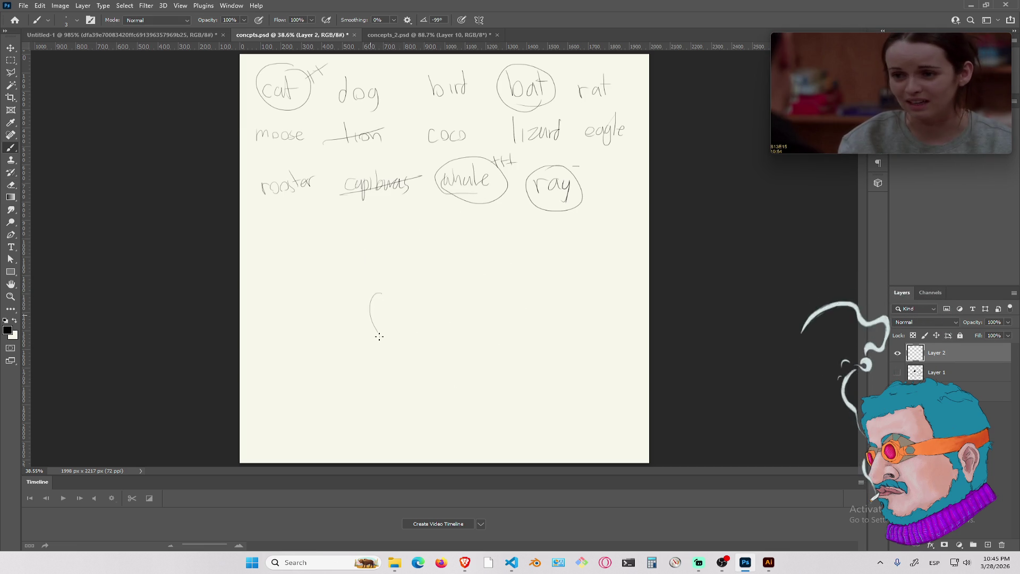
mouse_move(422, 285)
left_mouse_down()
mouse_move(462, 289)
mouse_move(473, 316)
mouse_move(494, 292)
mouse_move(525, 297)
mouse_move(510, 325)
mouse_move(464, 339)
mouse_move(381, 341)
mouse_move(414, 330)
mouse_move(406, 297)
mouse_move(398, 318)
left_mouse_up()
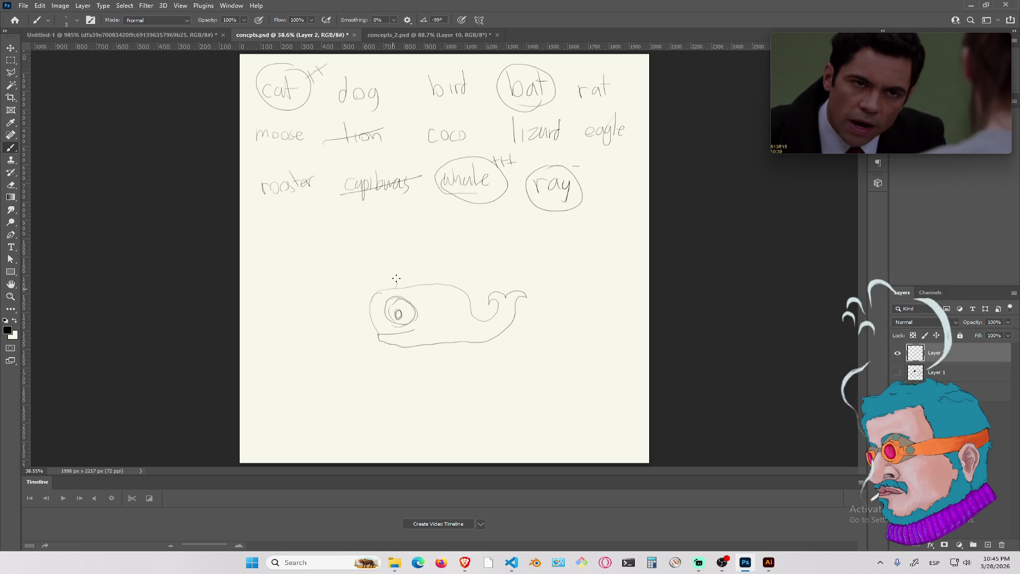
left_click_drag(389, 272, 397, 285)
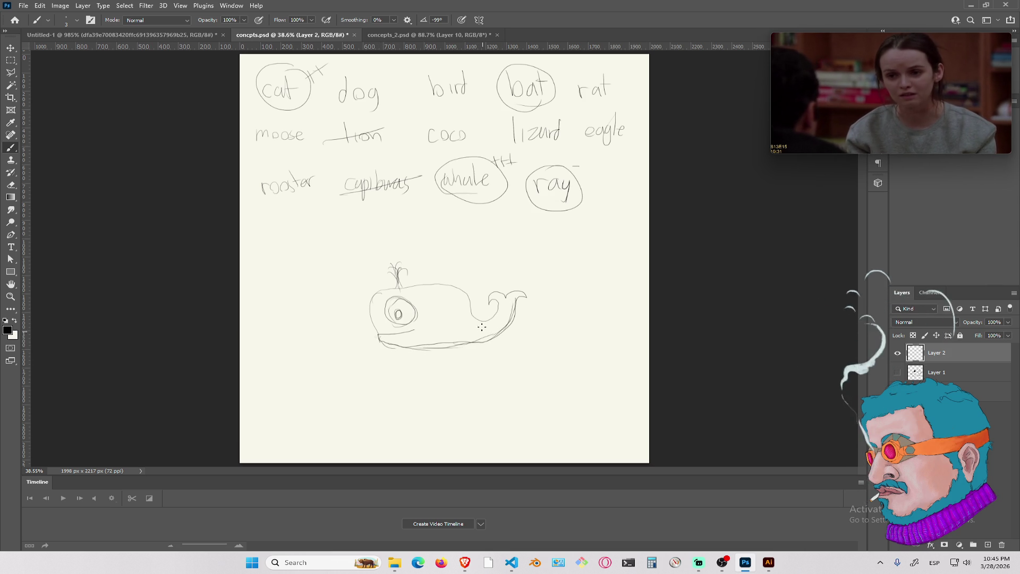
mouse_move(479, 320)
left_mouse_down()
mouse_move(463, 289)
mouse_move(418, 282)
left_mouse_up()
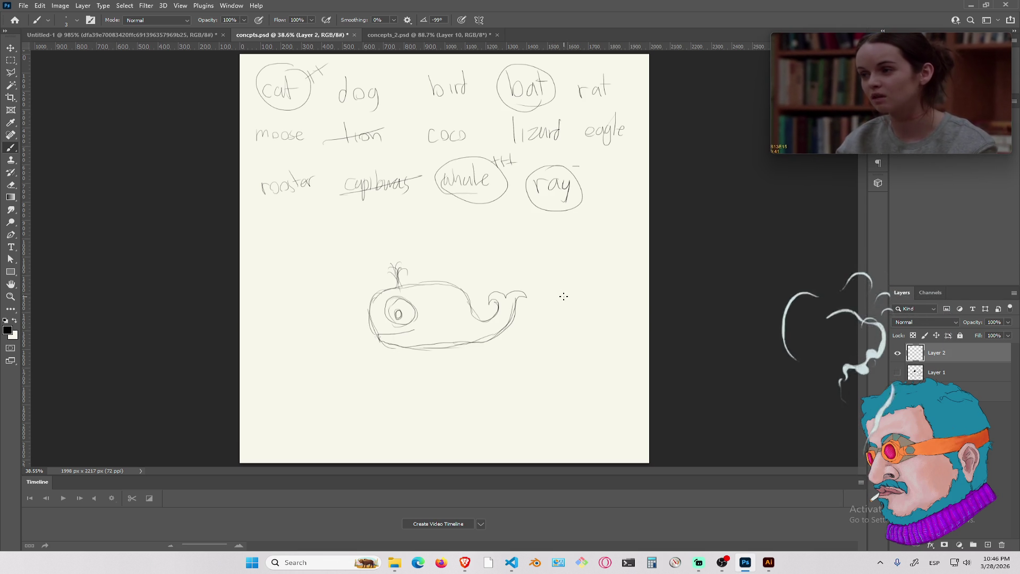
Undo the stray stroke, then sketch a round head with an eye and two long curving legs
key("ctrl+z")
mouse_move(549, 295)
left_mouse_down()
mouse_move(584, 338)
mouse_move(602, 328)
mouse_move(540, 287)
mouse_move(556, 270)
mouse_move(617, 278)
mouse_move(603, 325)
left_mouse_up()
mouse_move(617, 284)
left_mouse_down()
mouse_move(606, 330)
mouse_move(589, 343)
mouse_move(567, 341)
mouse_move(547, 313)
mouse_move(577, 343)
mouse_move(593, 339)
left_mouse_up()
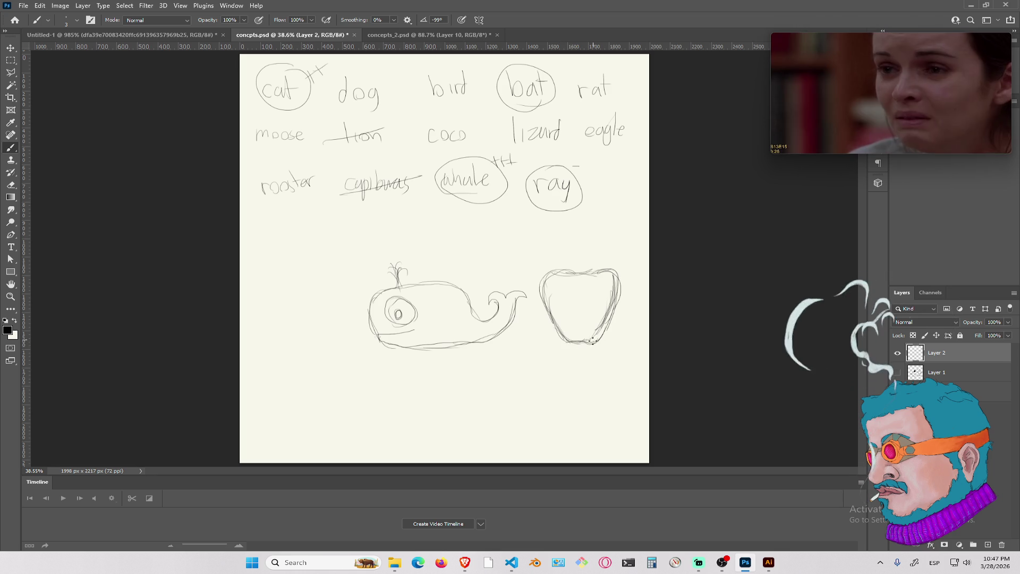
left_click_drag(598, 288, 595, 303)
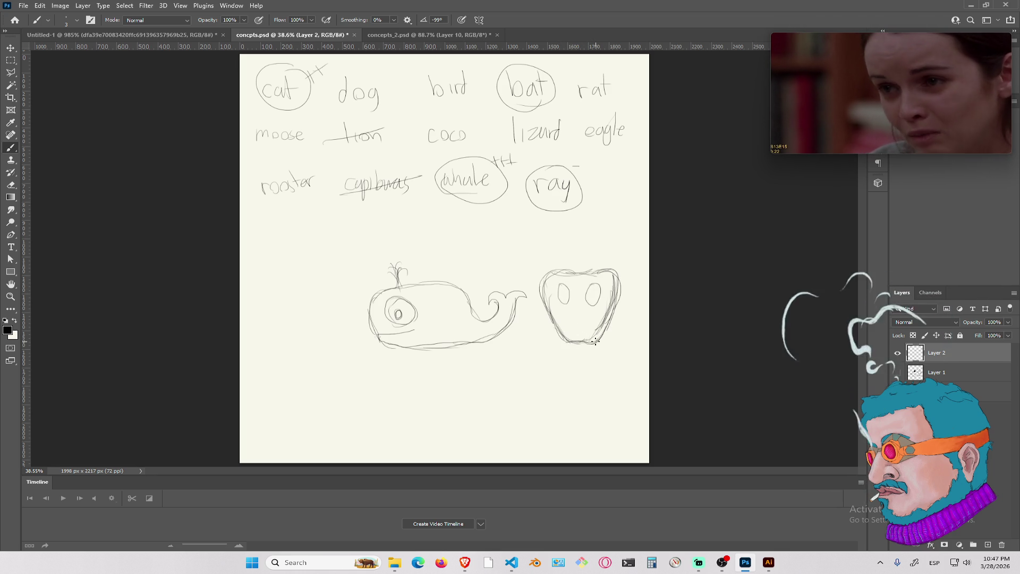
left_click_drag(596, 344, 595, 357)
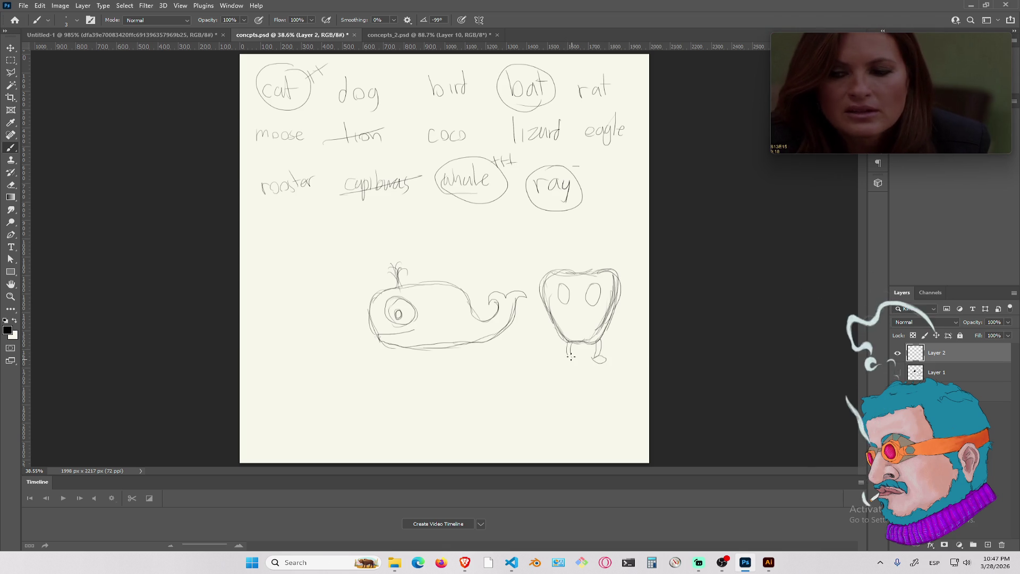
left_click_drag(572, 359, 566, 360)
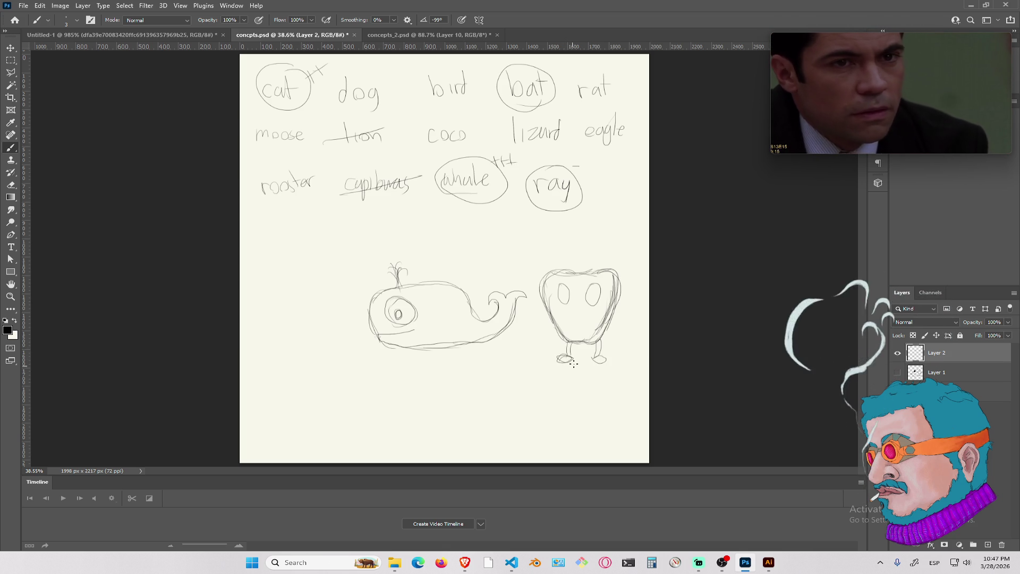
left_click_drag(556, 413, 559, 356)
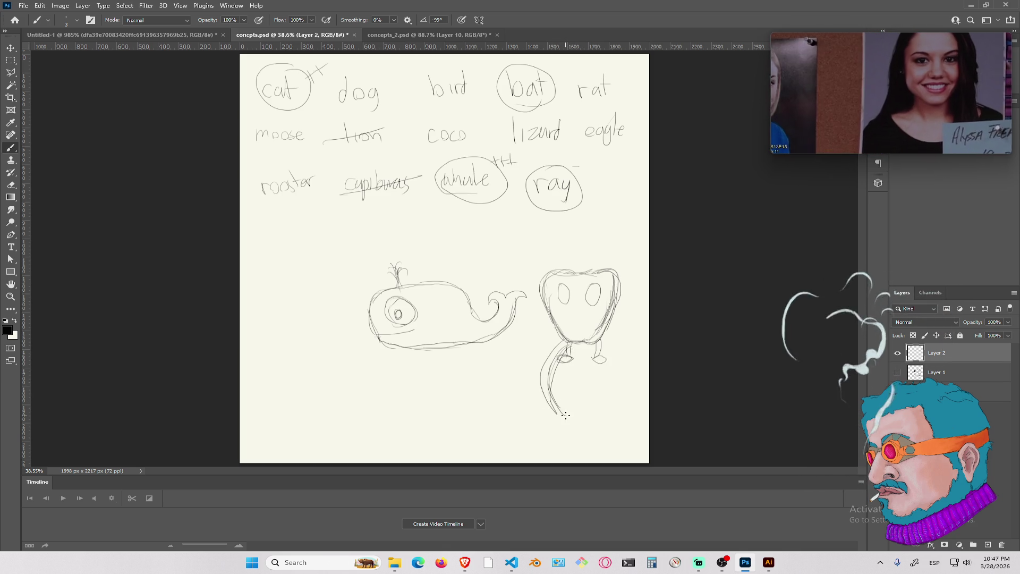
mouse_move(593, 348)
left_mouse_down()
mouse_move(615, 379)
mouse_move(642, 375)
mouse_move(639, 389)
left_mouse_up()
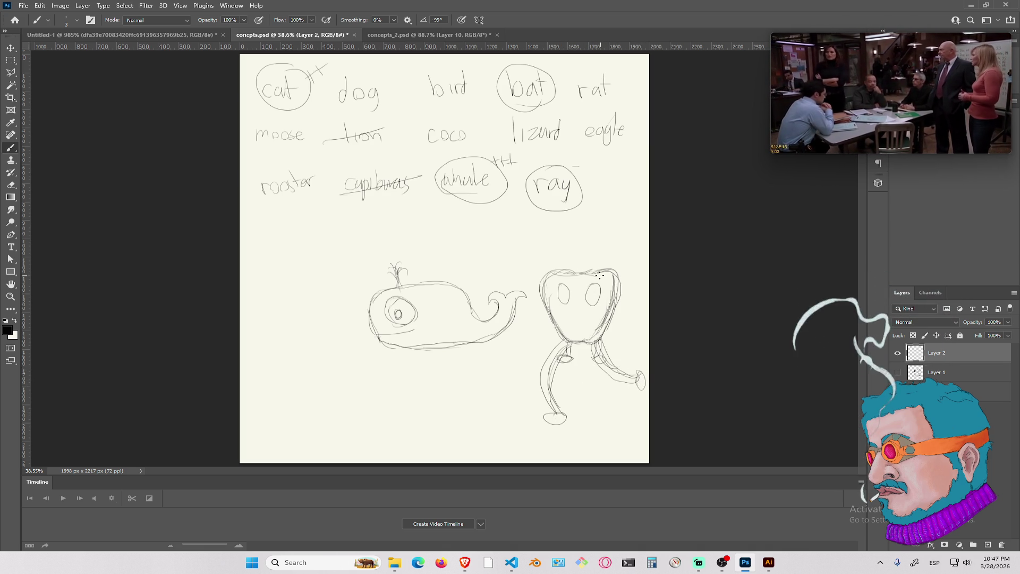
Add a leafy curled stem, darker eyes, seed marks and a stronger right edge to the strawberry head
mouse_move(577, 267)
left_mouse_down()
mouse_move(554, 277)
mouse_move(604, 275)
left_mouse_up()
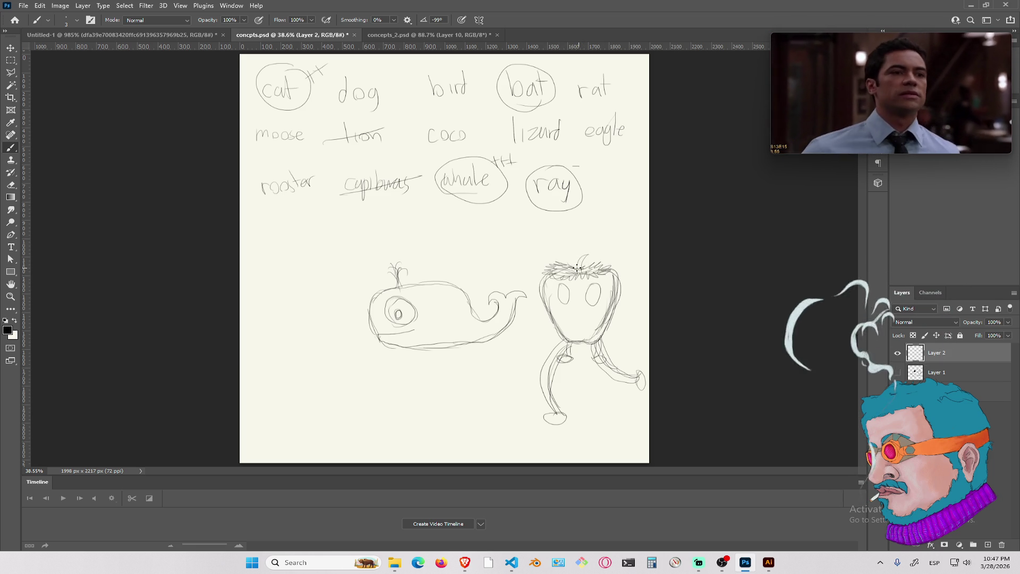
mouse_move(585, 263)
left_mouse_down()
mouse_move(592, 256)
mouse_move(576, 270)
left_mouse_up()
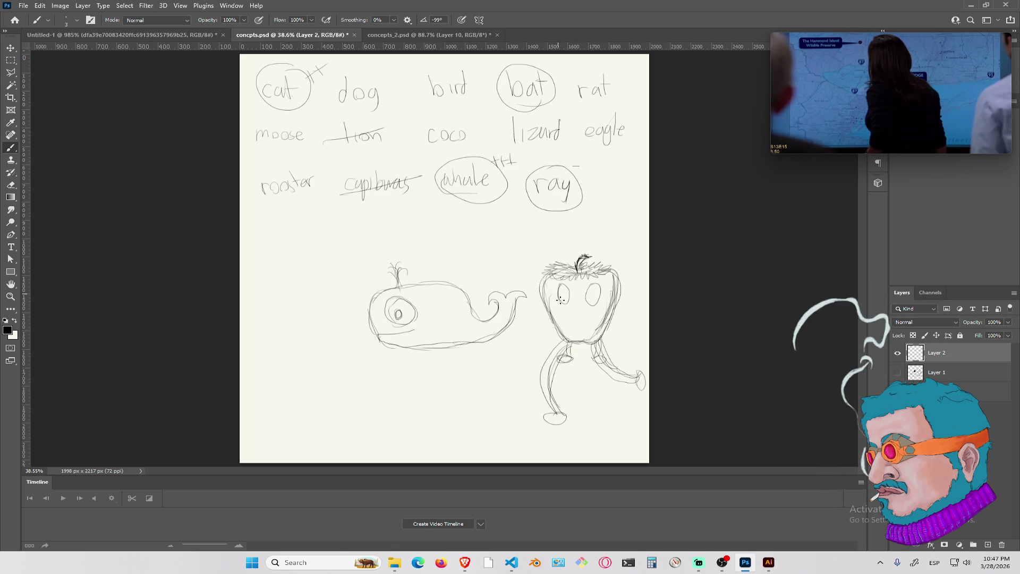
mouse_move(562, 302)
left_mouse_down()
mouse_move(564, 287)
mouse_move(596, 303)
mouse_move(564, 298)
left_mouse_up()
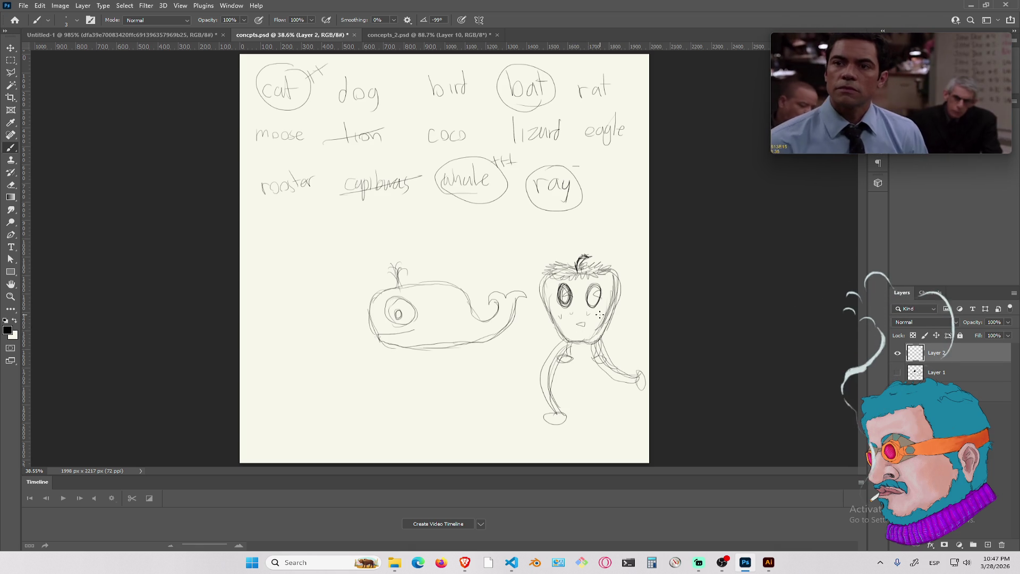
left_click_drag(586, 315, 590, 318)
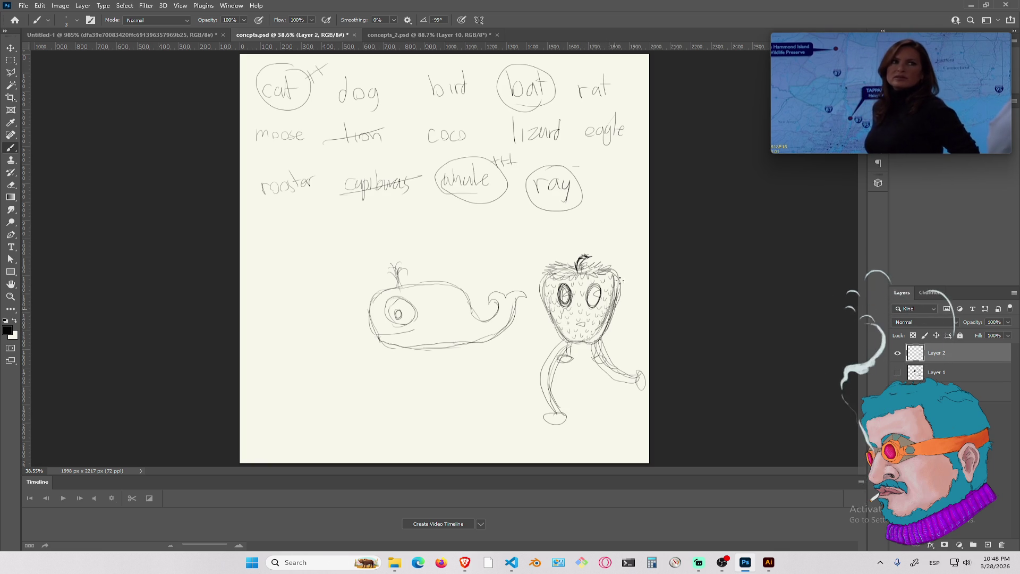
left_click_drag(617, 272, 604, 337)
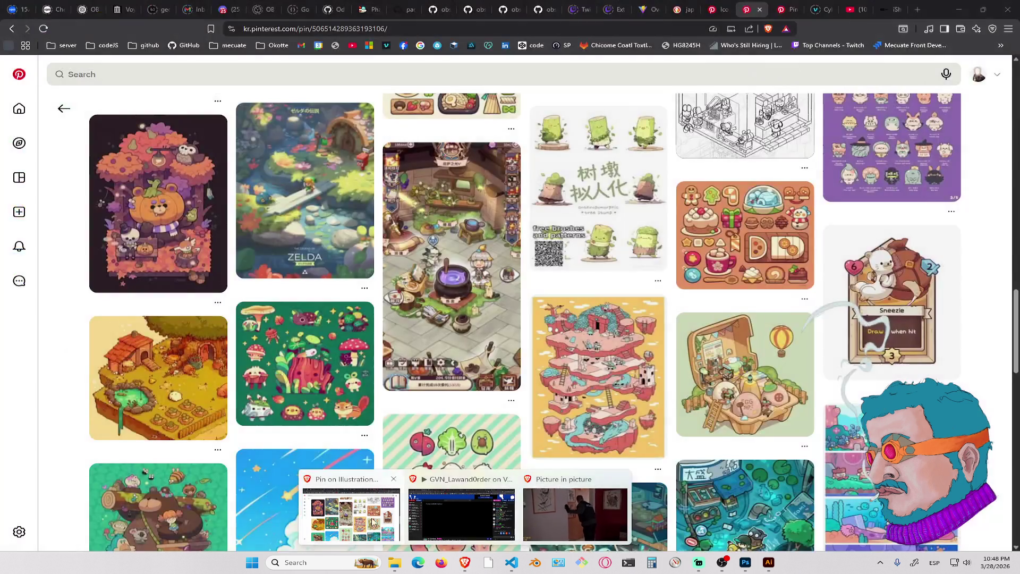
Browse Pinterest, opening the green creatures pin and the teal rock creature pin, then return
left_click(372, 515)
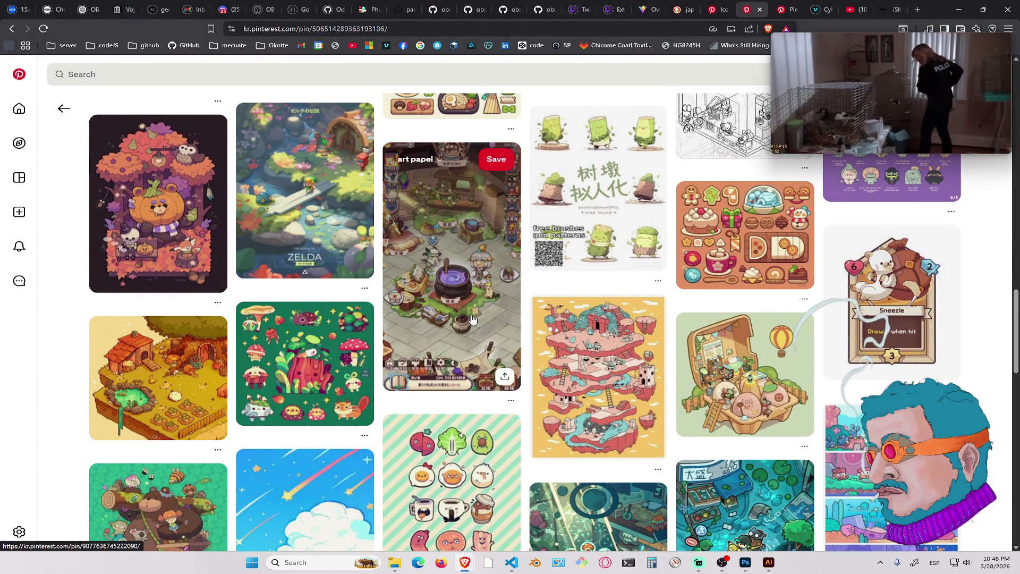
scroll(472, 319, "down", 5)
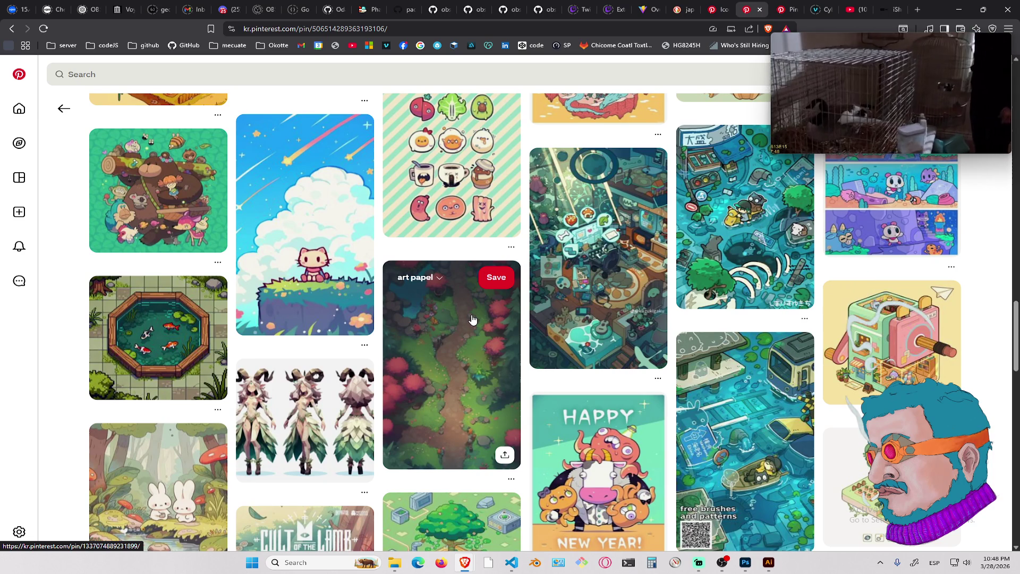
scroll(432, 319, "down", 4)
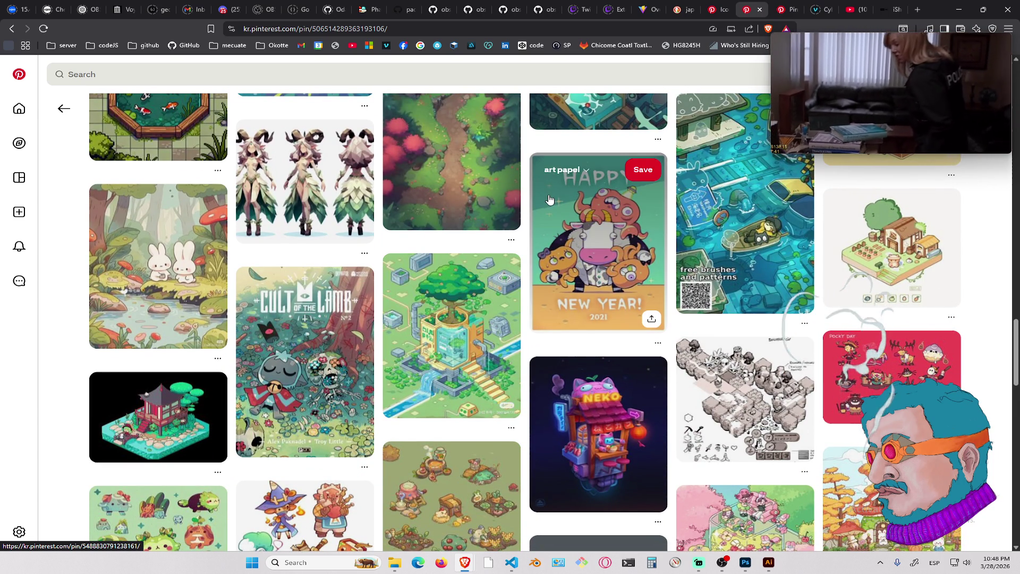
scroll(417, 345, "down", 5)
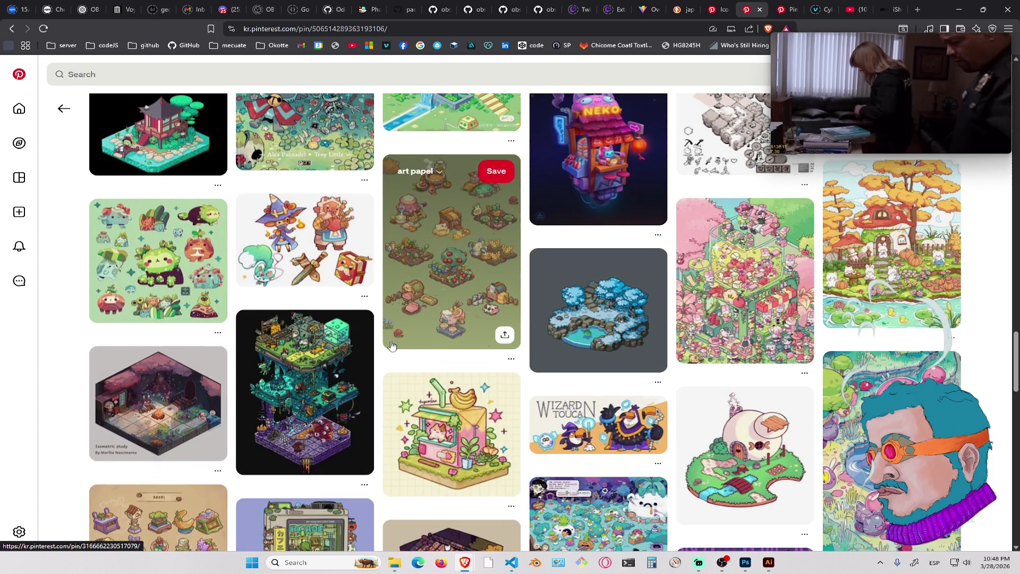
left_click(160, 264)
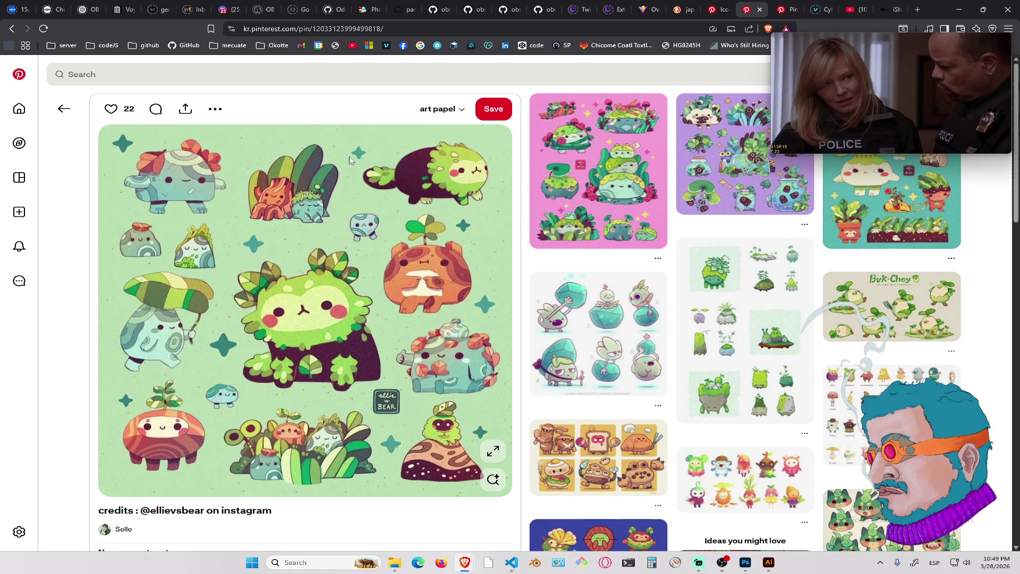
left_click(608, 334)
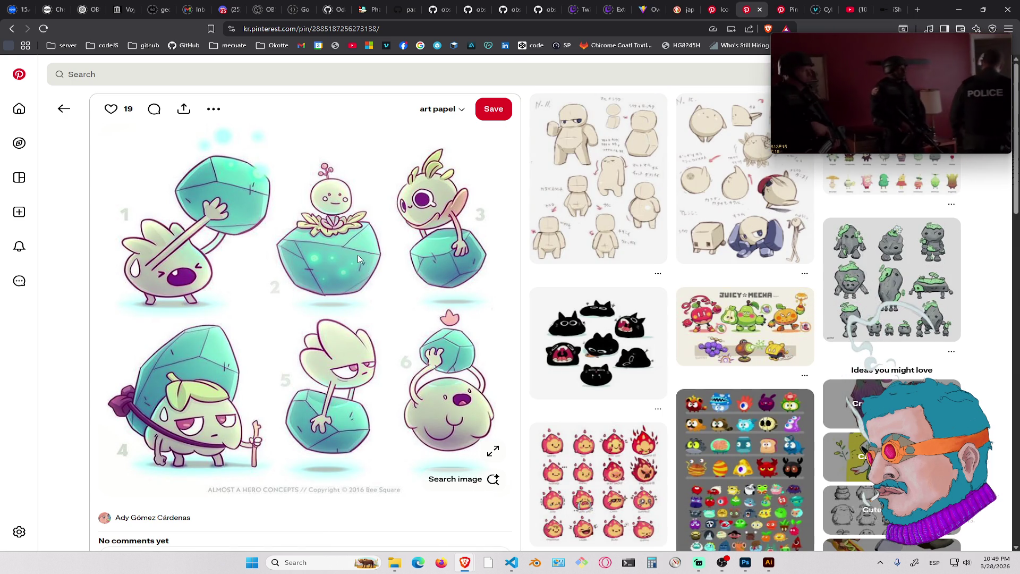
left_click(12, 29)
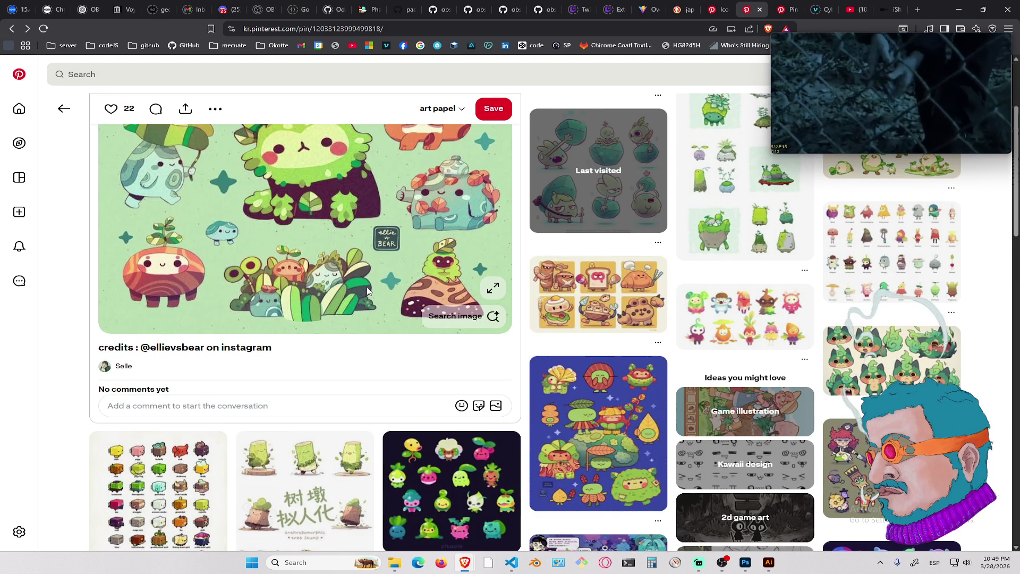
Open a related pin in a background tab and switch to the black cat stickers pin
scroll(367, 290, "down", 5)
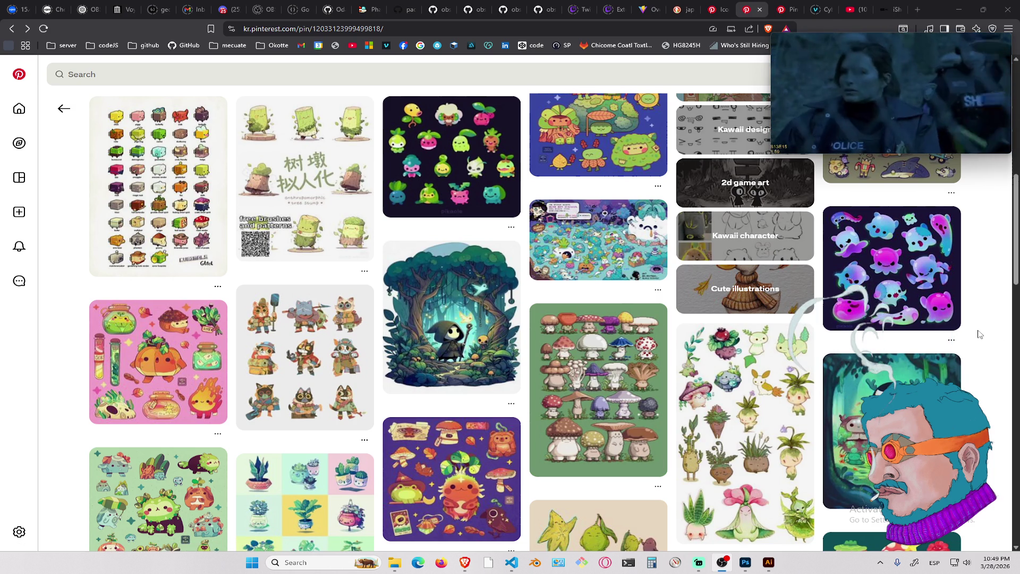
middle_click(948, 314)
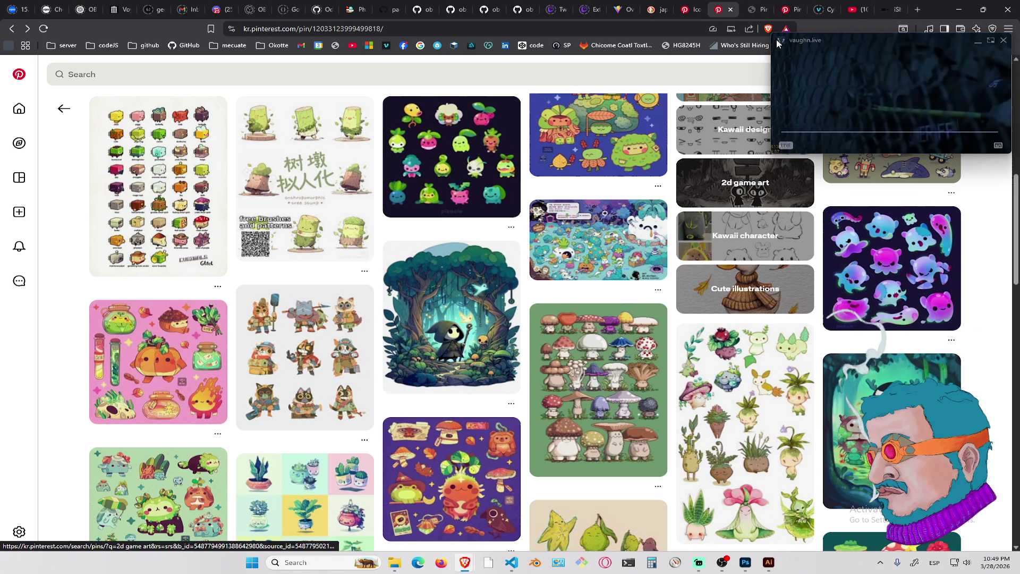
left_click(759, 9)
left_click(788, 7)
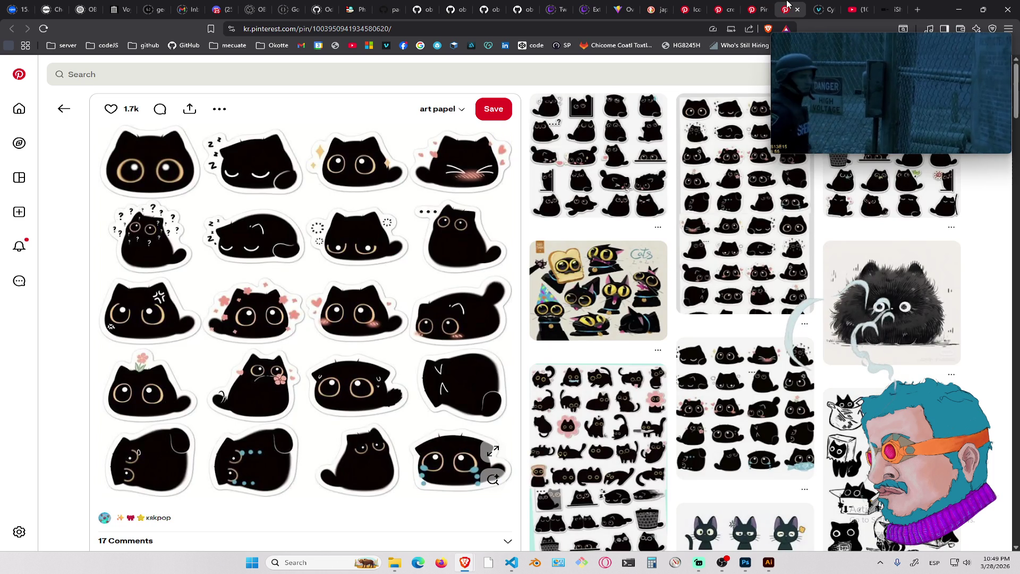
Scroll the related pins, open the cute cat sticker sheet pin, then start a new search
scroll(463, 373, "down", 6)
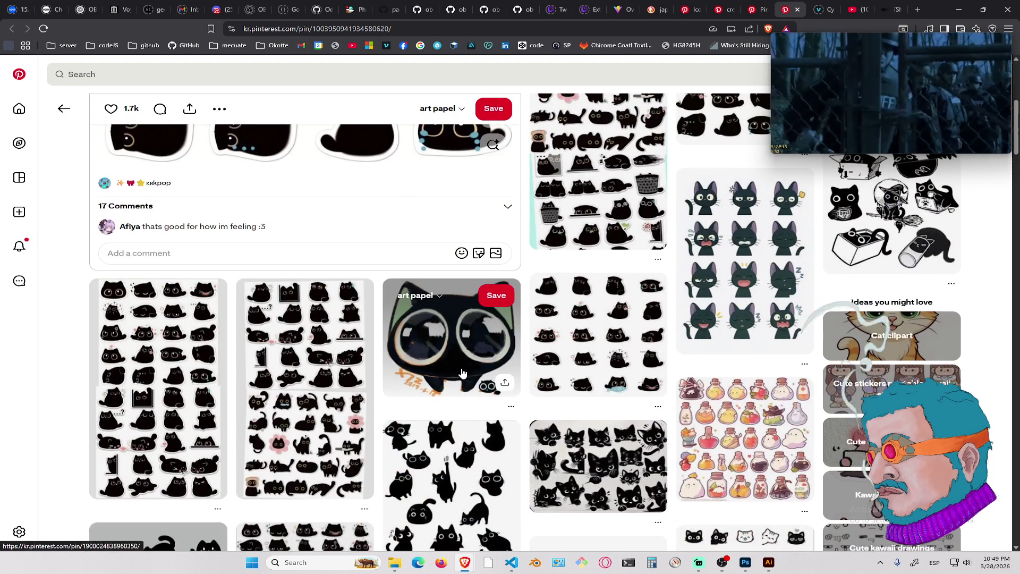
scroll(381, 469, "down", 10)
scroll(380, 469, "down", 2)
scroll(381, 469, "down", 6)
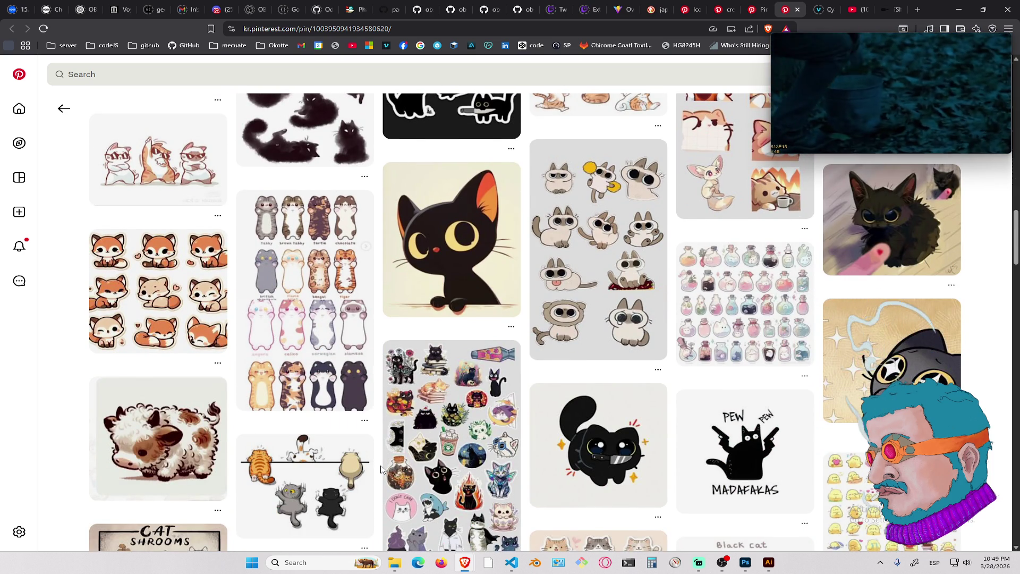
scroll(380, 470, "down", 14)
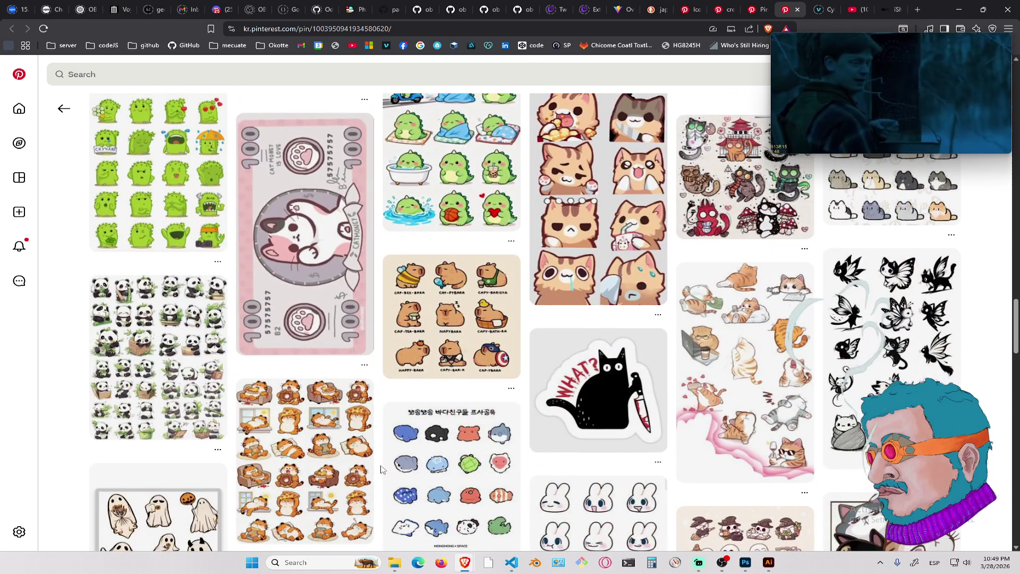
scroll(381, 469, "down", 8)
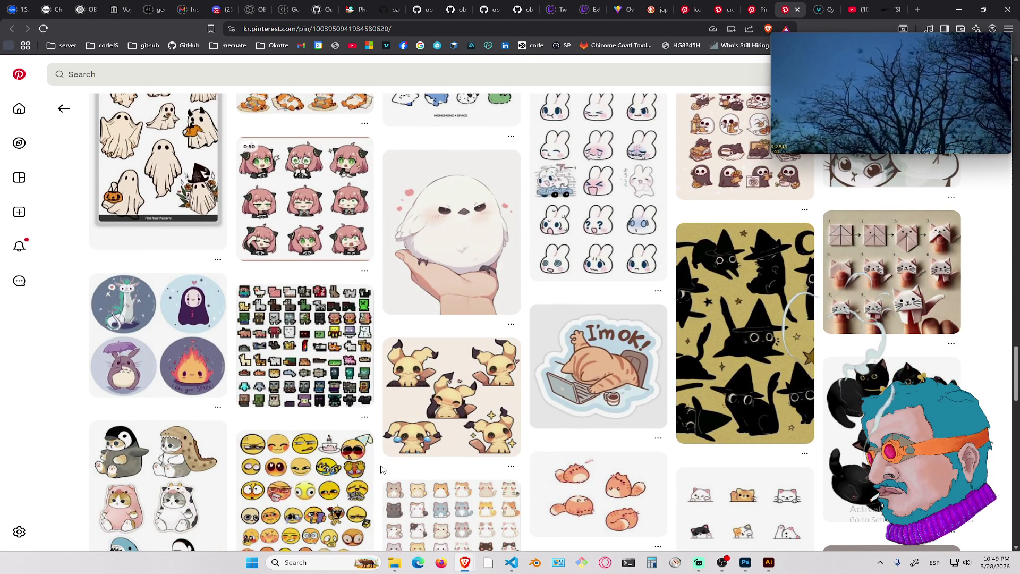
scroll(380, 469, "down", 6)
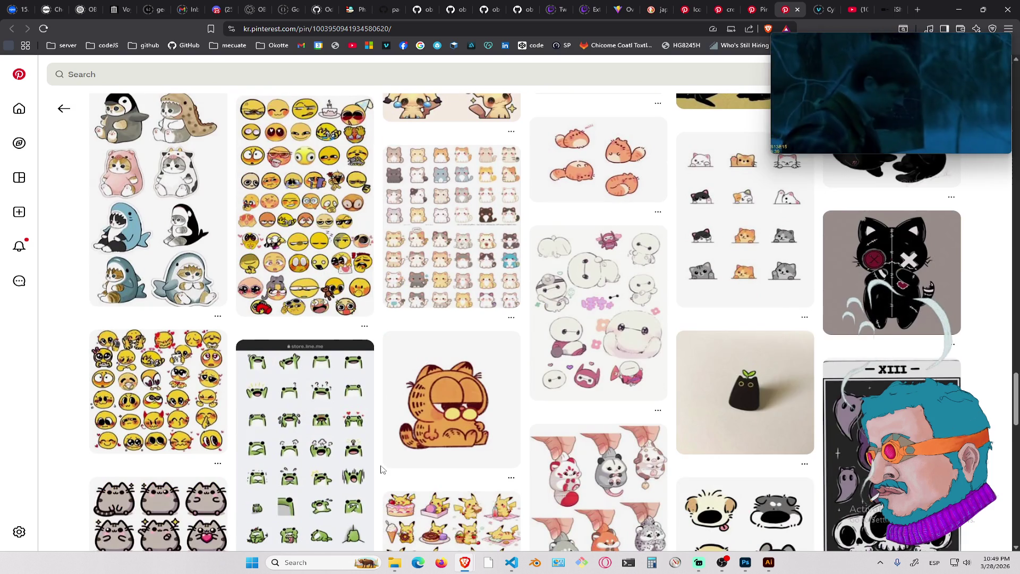
left_click(444, 233)
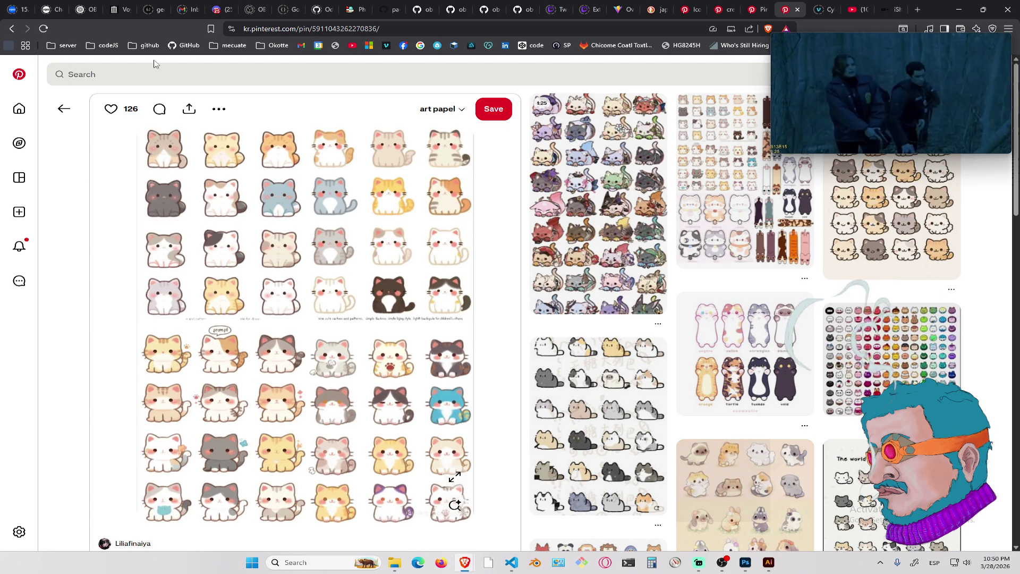
left_click(166, 75)
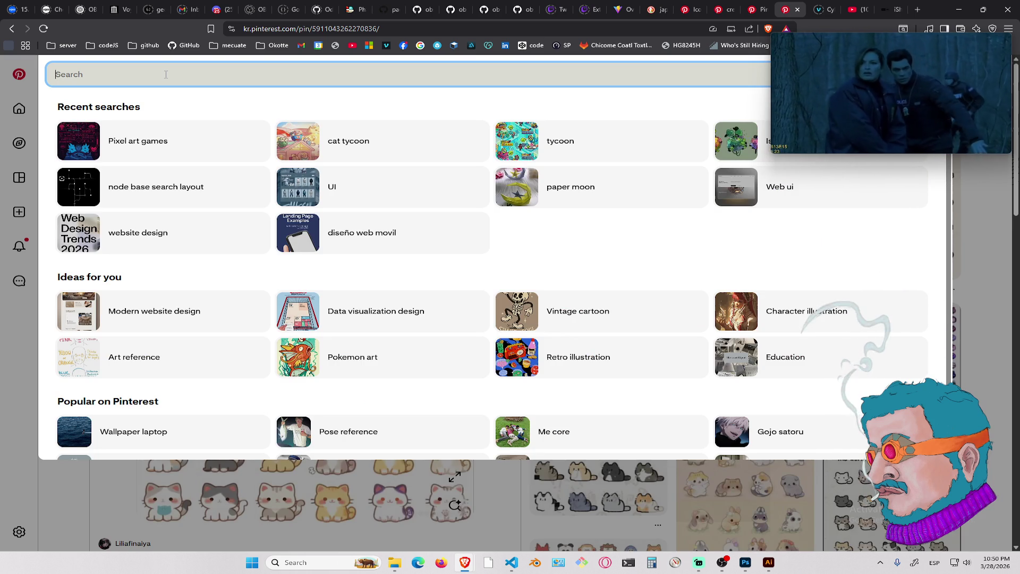
Search Pinterest for 'cute dog' and open the pin of chubby golden puppy poses
type("cute ")
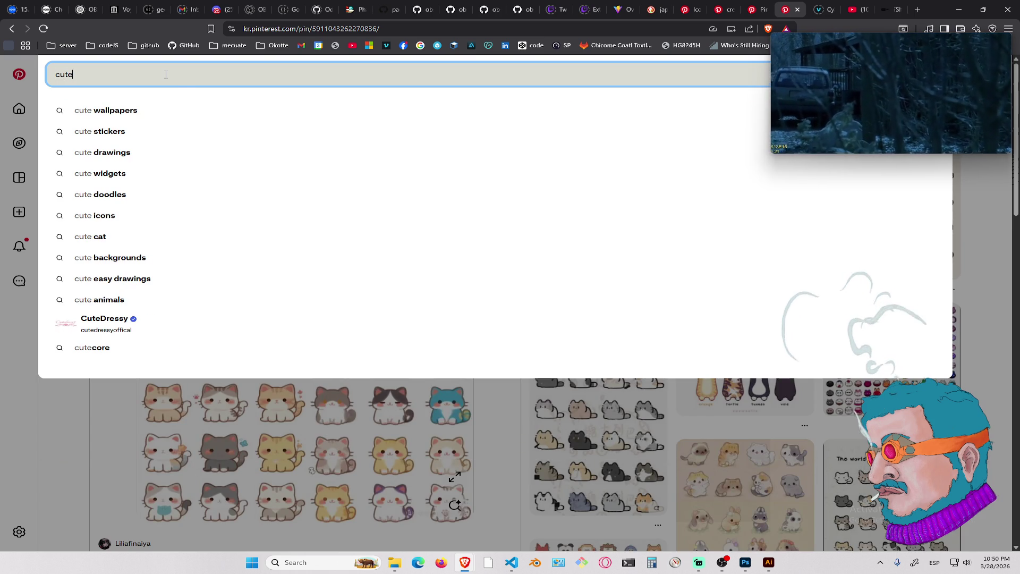
type("dog")
key("Return")
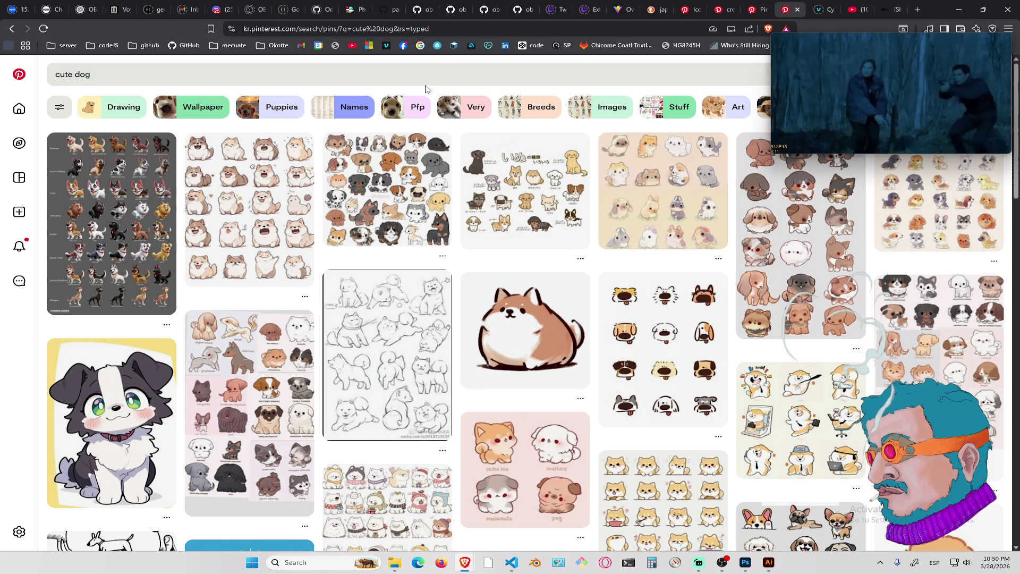
mouse_move(635, 154)
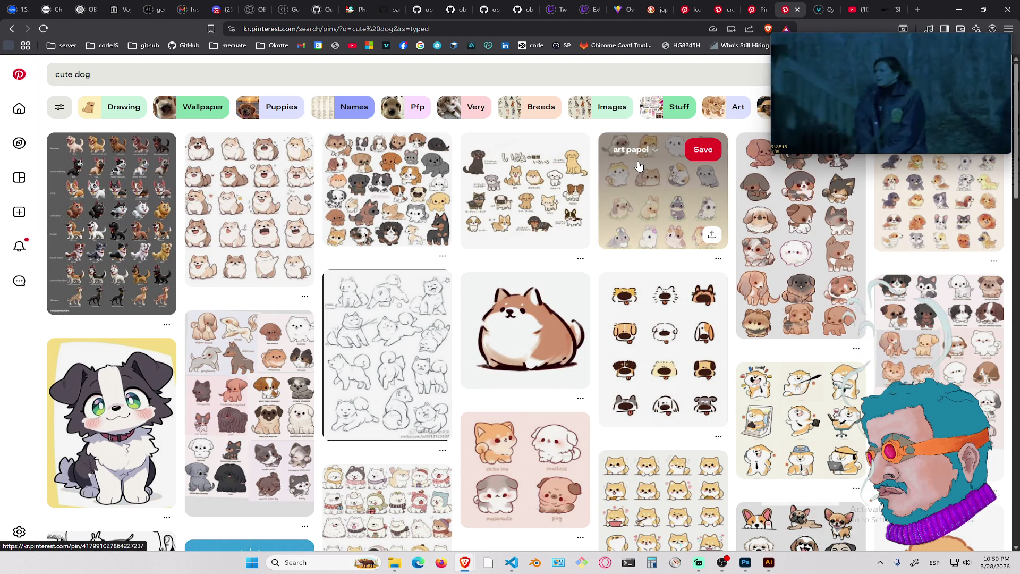
mouse_move(528, 219)
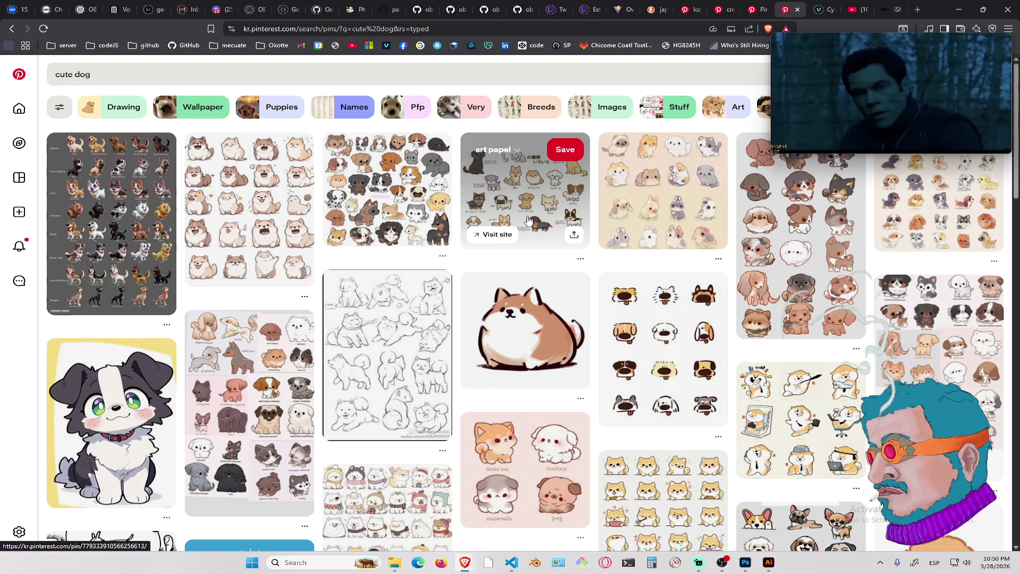
scroll(592, 290, "down", 5)
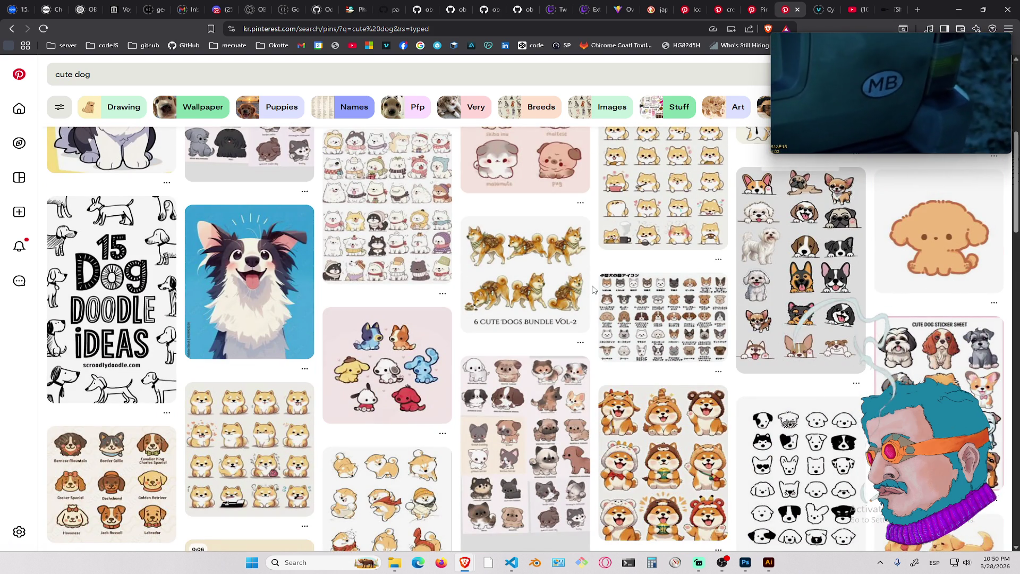
scroll(592, 289, "down", 3)
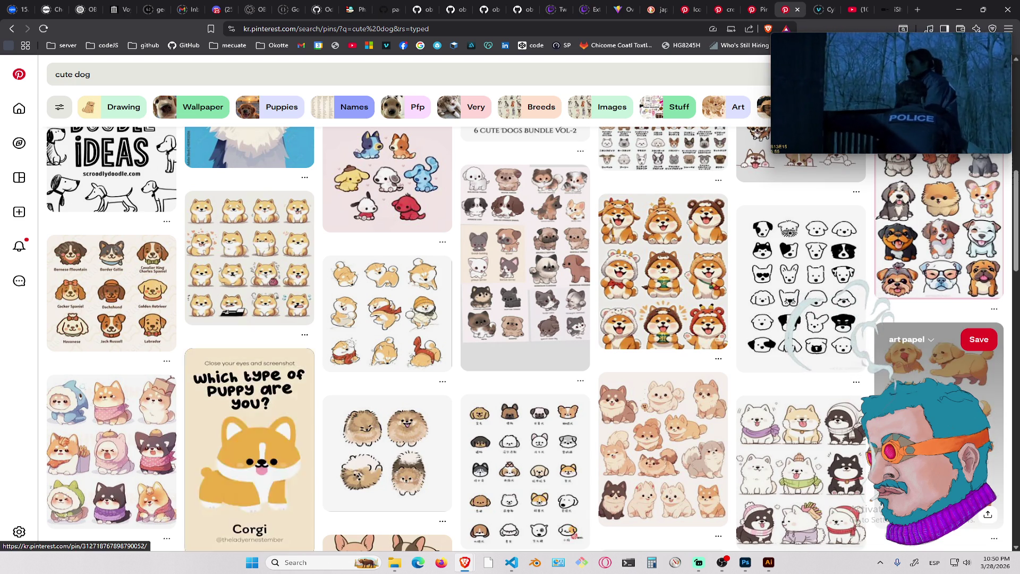
left_click(934, 367)
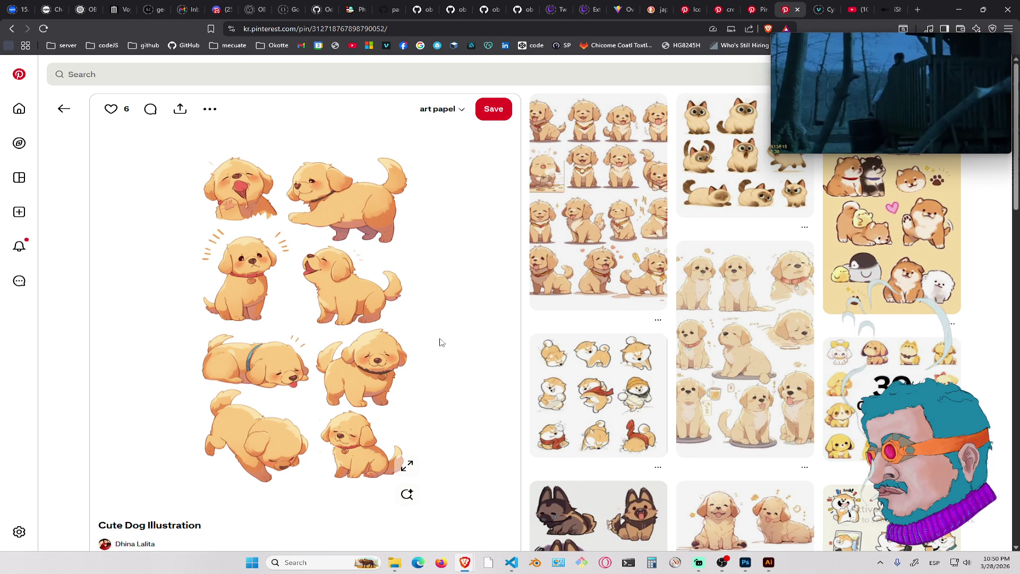
Browse the related pins below the puppies and open the chubby pink pig poses pin
scroll(518, 303, "down", 6)
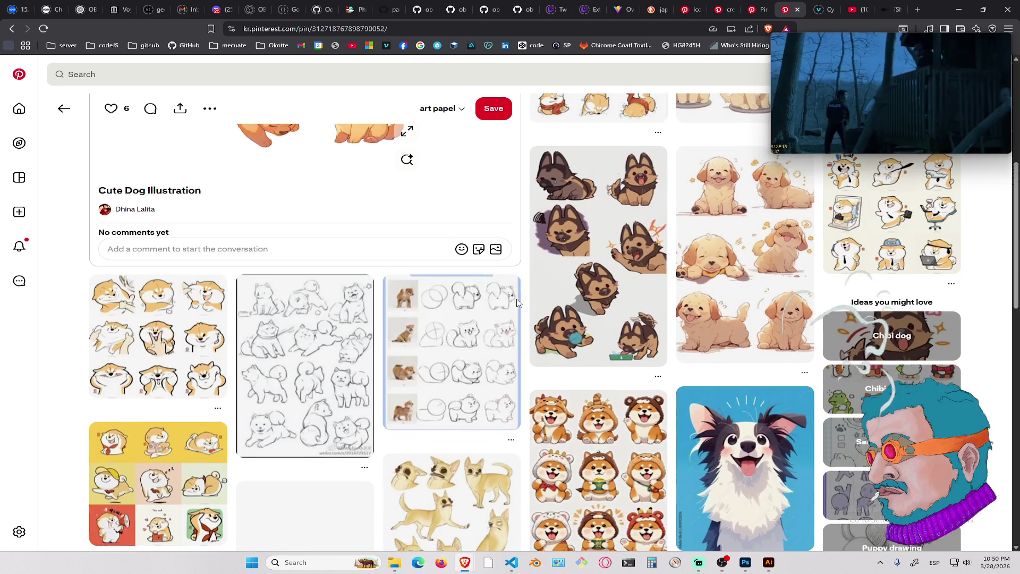
scroll(598, 255, "down", 7)
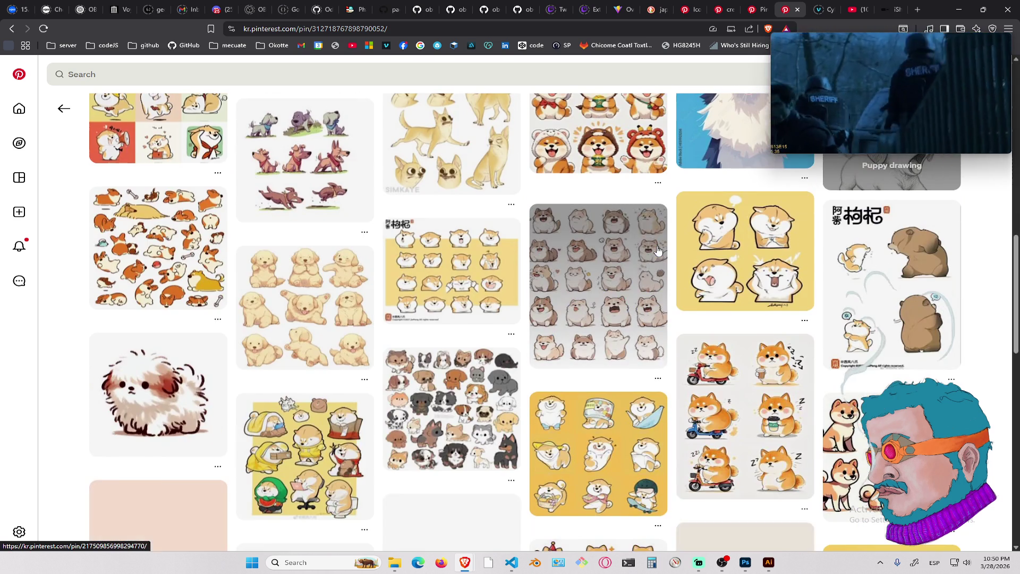
scroll(657, 249, "down", 5)
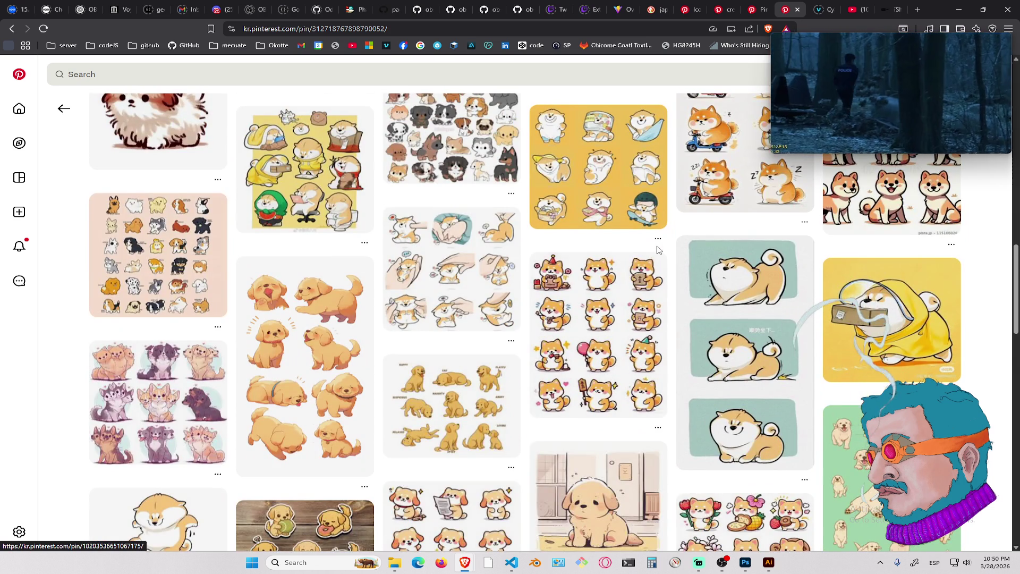
scroll(658, 249, "down", 5)
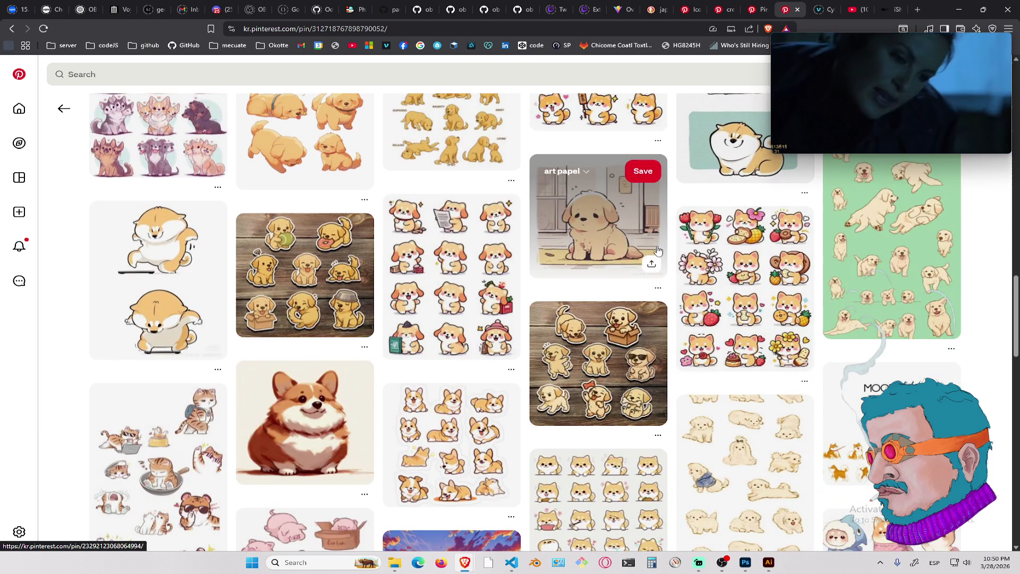
scroll(658, 250, "down", 6)
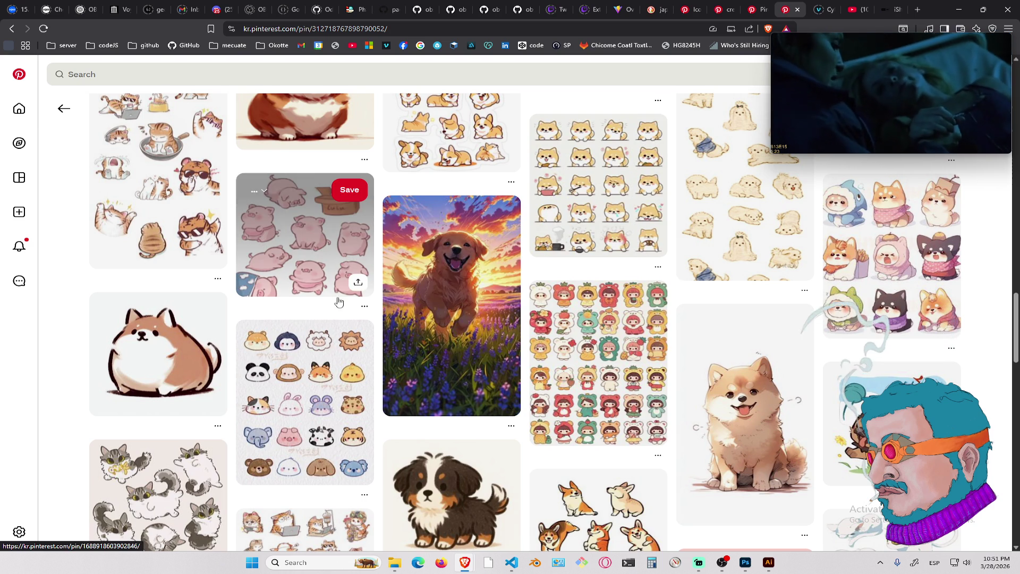
left_click(298, 259)
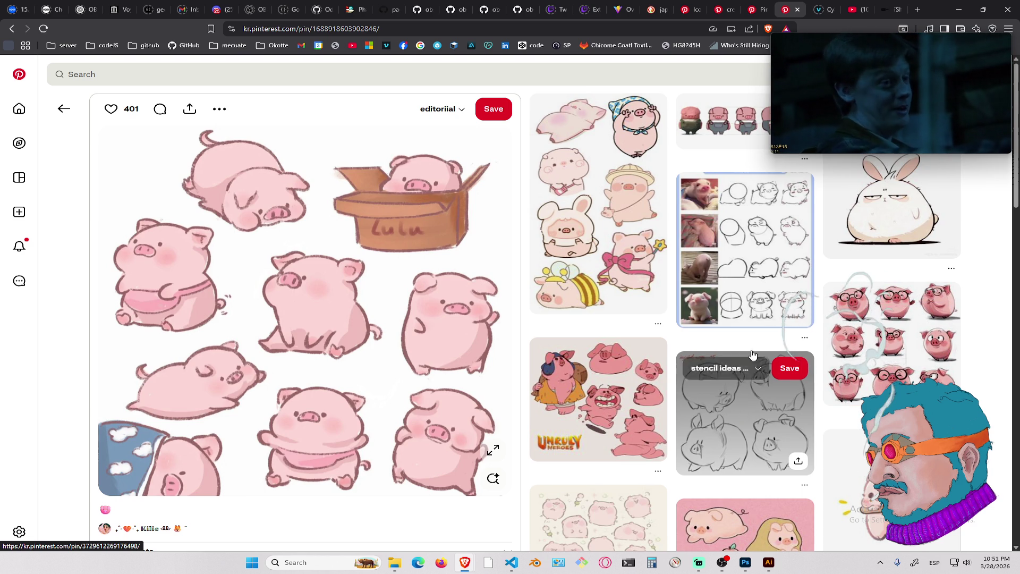
Open the pig figures pin in a new tab and the pencil pig sketches pin, then view the pig turnaround tab
middle_click(727, 130)
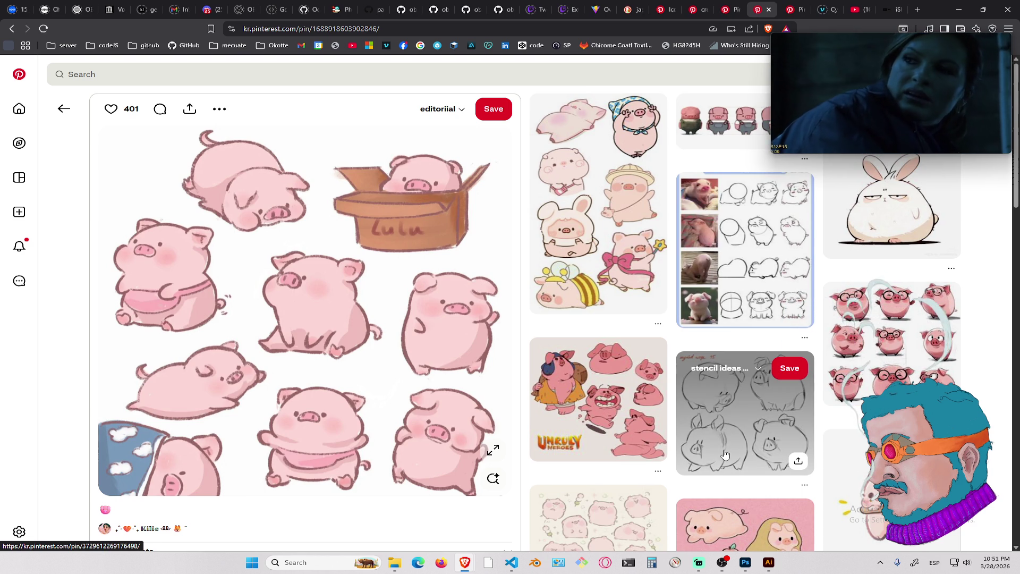
left_click(725, 454)
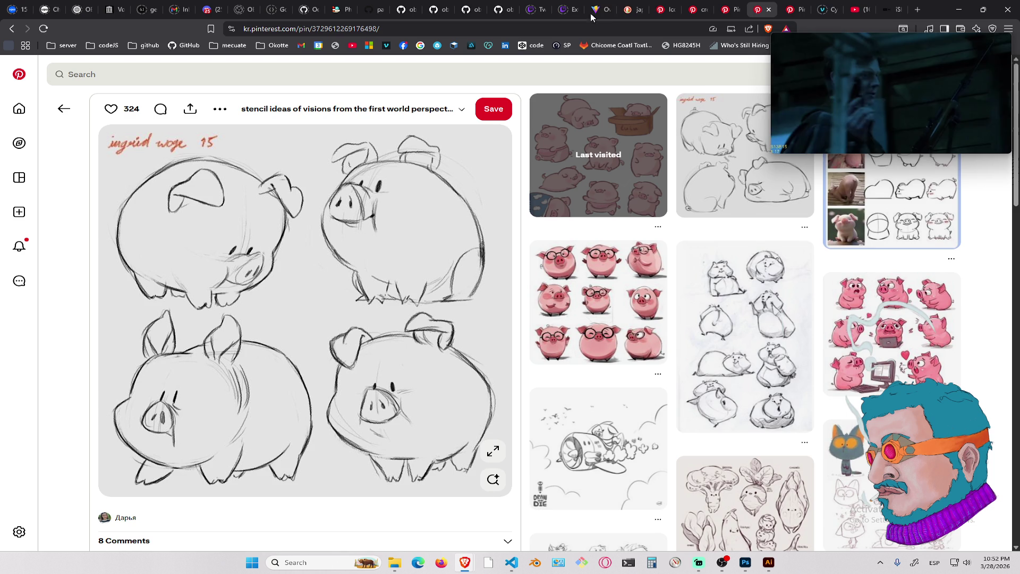
left_click(797, 5)
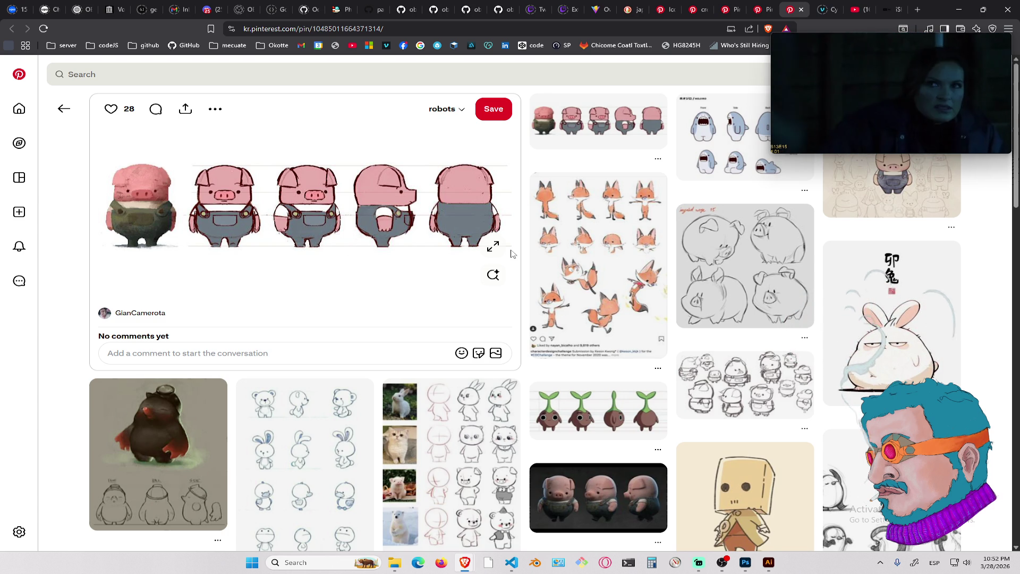
scroll(780, 309, "down", 5)
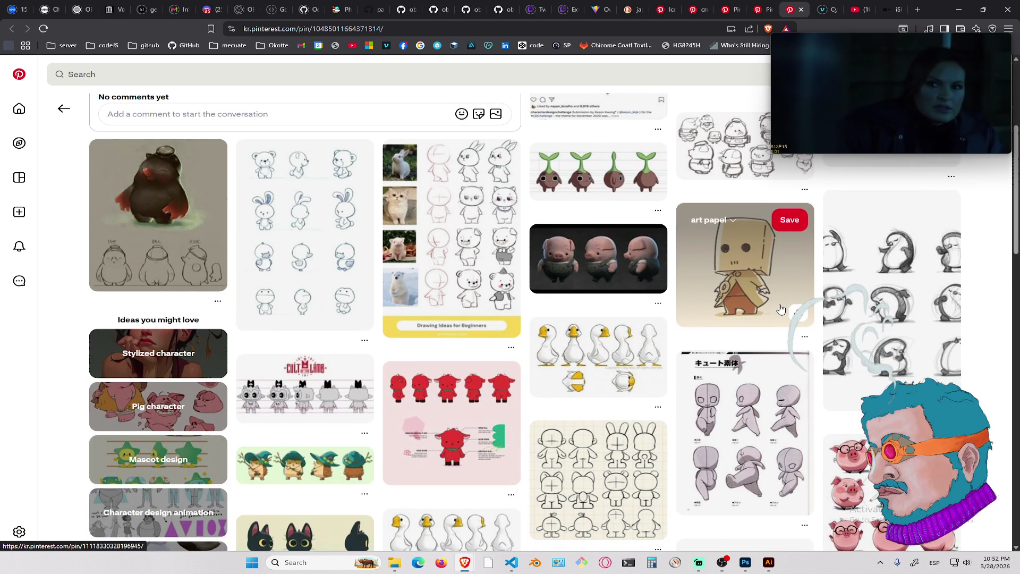
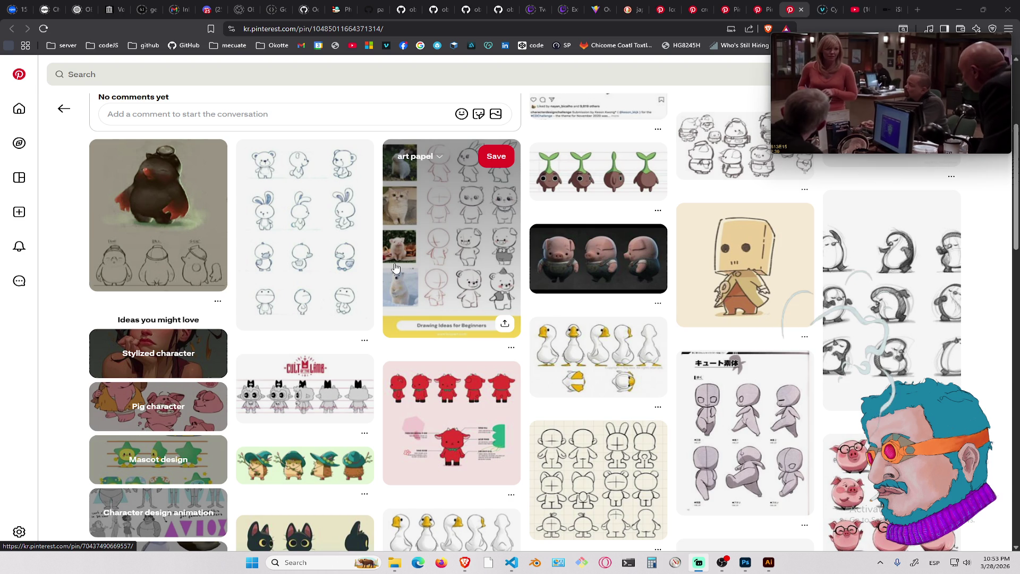
From the Mascot design ideas, open the OKAM characters pin, then the yellow silhouettes pin in a new tab
scroll(395, 267, "down", 5)
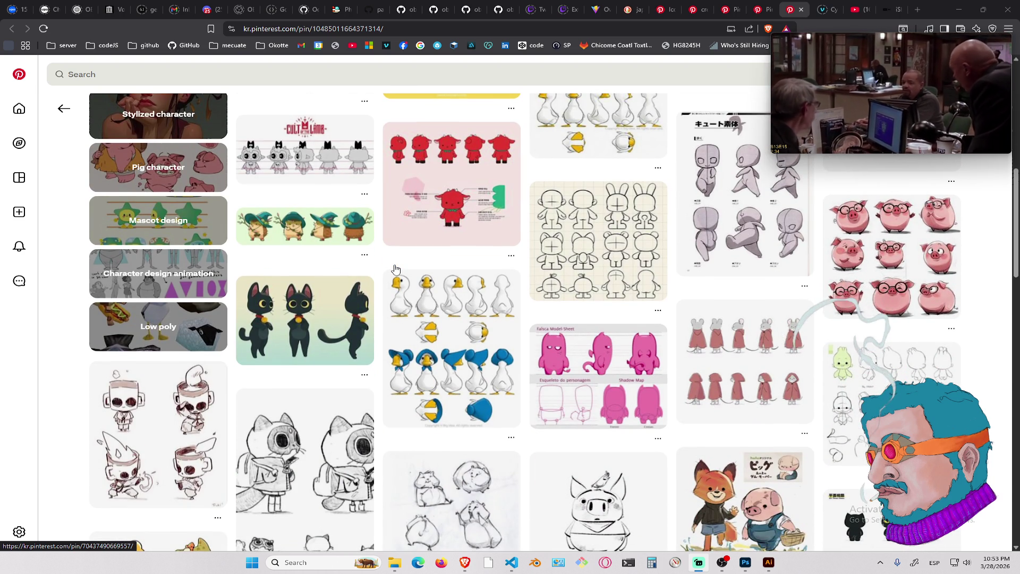
left_click(117, 211)
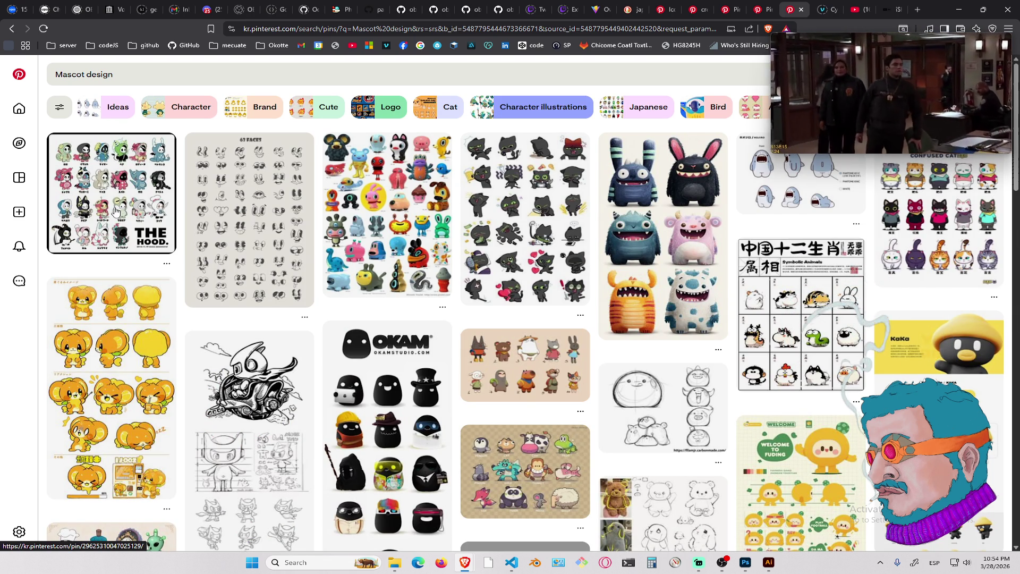
scroll(116, 211, "down", 2)
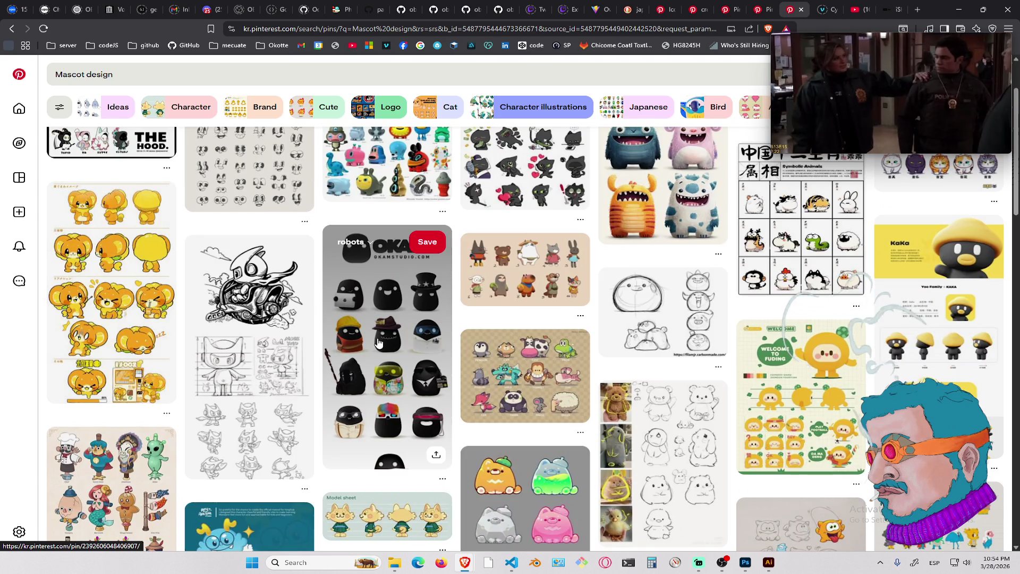
left_click(379, 343)
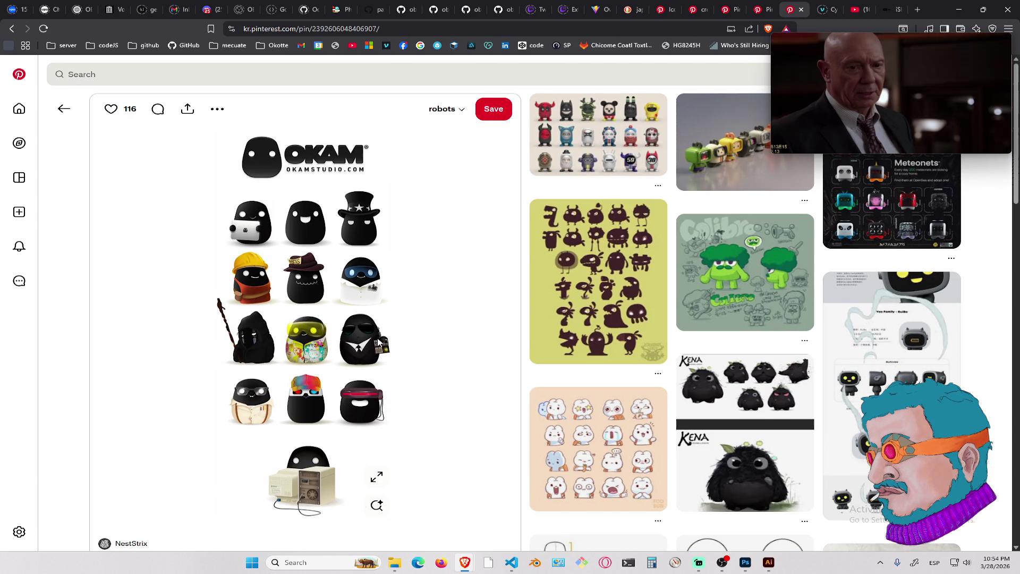
middle_click(584, 243)
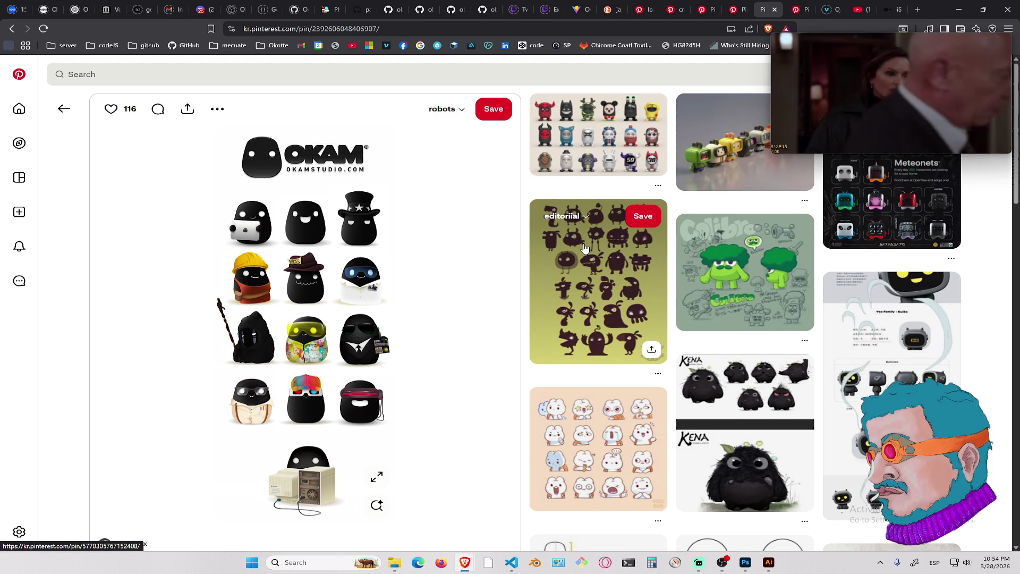
left_click(800, 6)
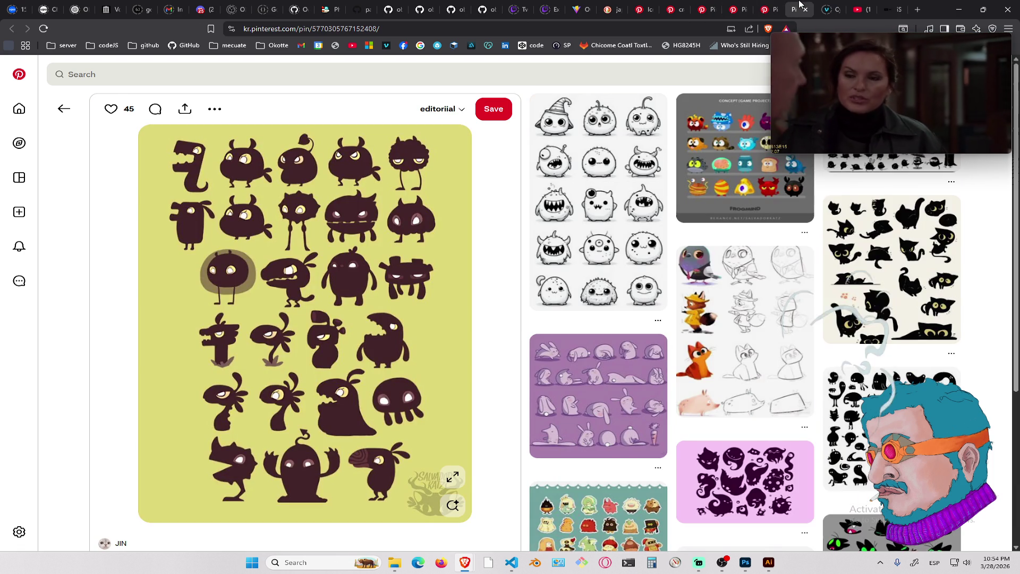
Close the Cyberpunk showreel tab while cycling through open tabs, ending on the 'japan advertisement' image results
left_click(850, 6)
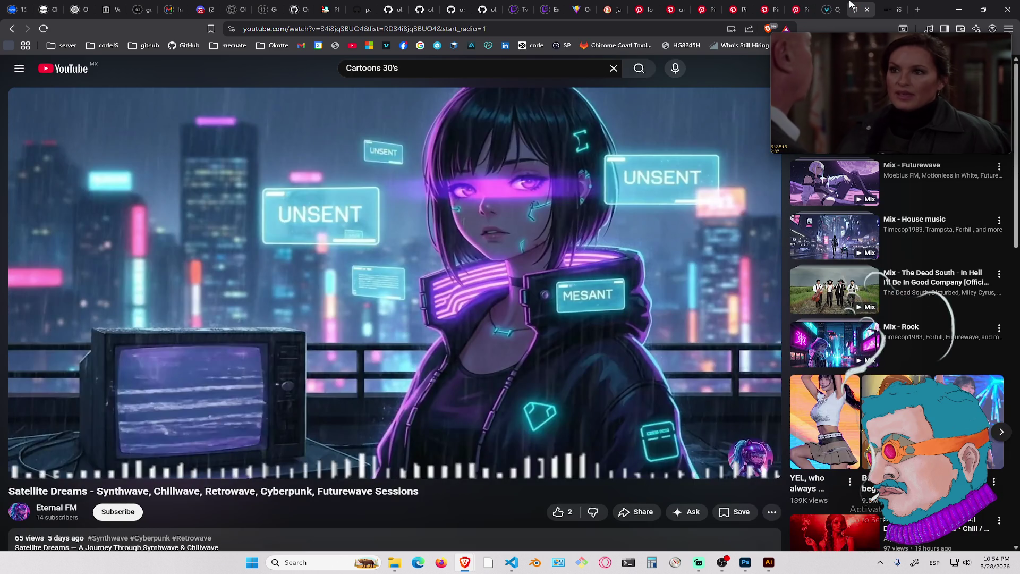
left_click(832, 4)
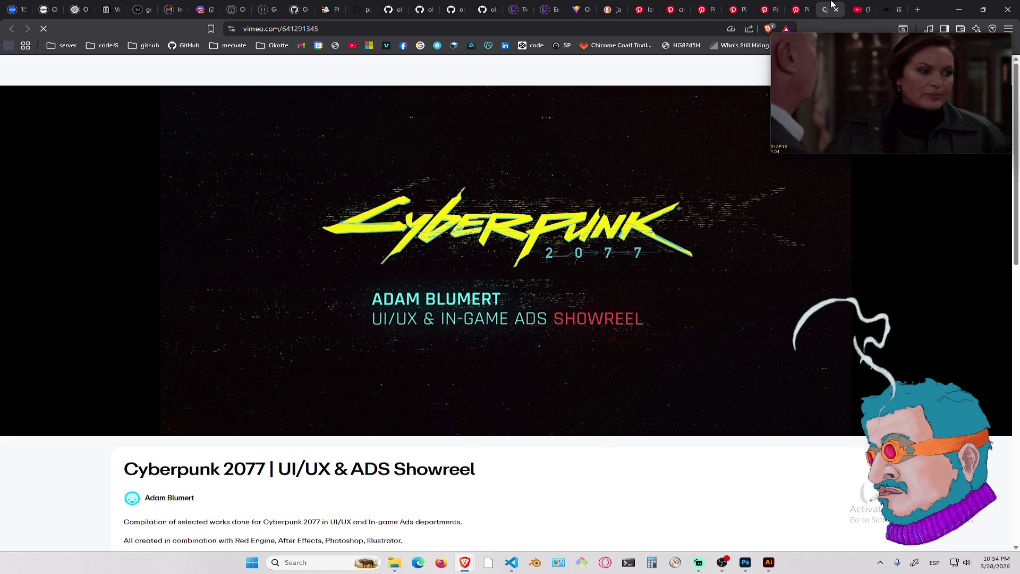
middle_click(831, 4)
left_click(871, 4)
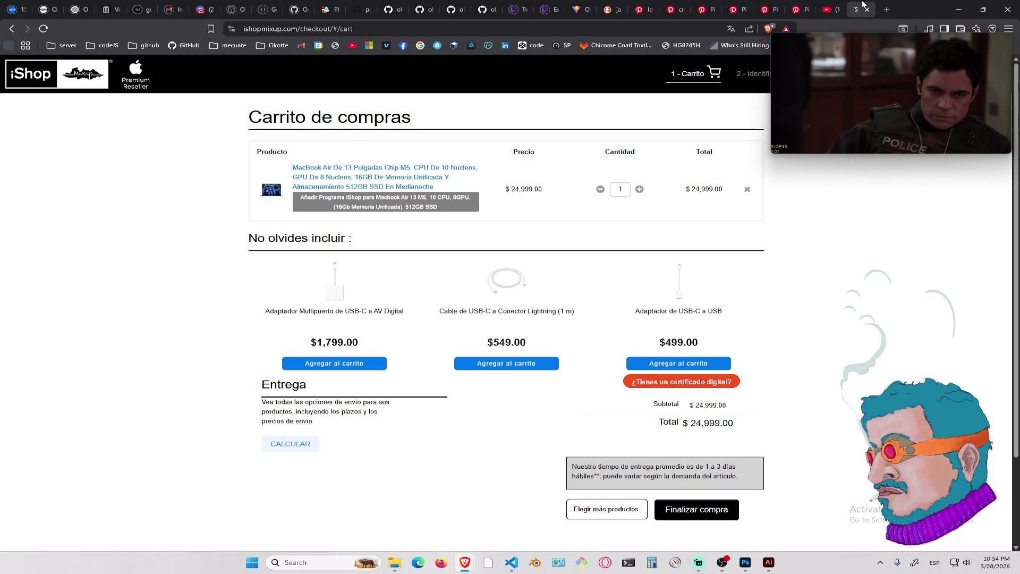
left_click(838, 5)
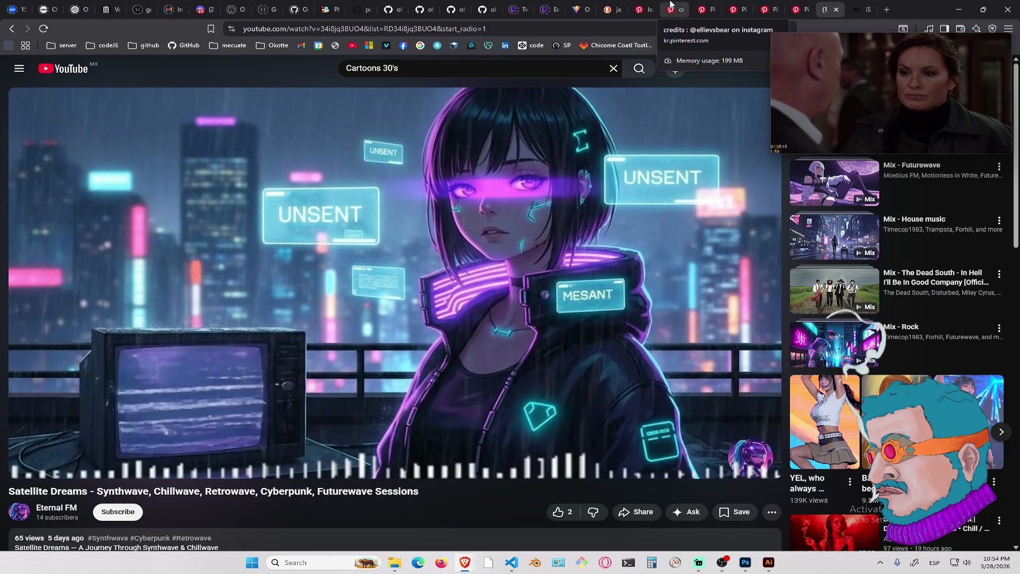
left_click(578, 4)
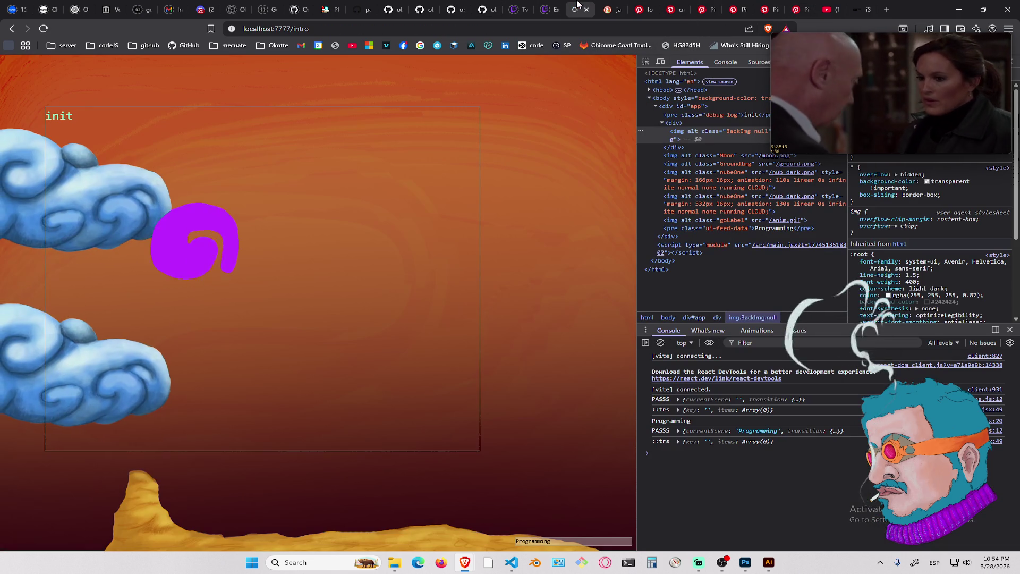
left_click(609, 6)
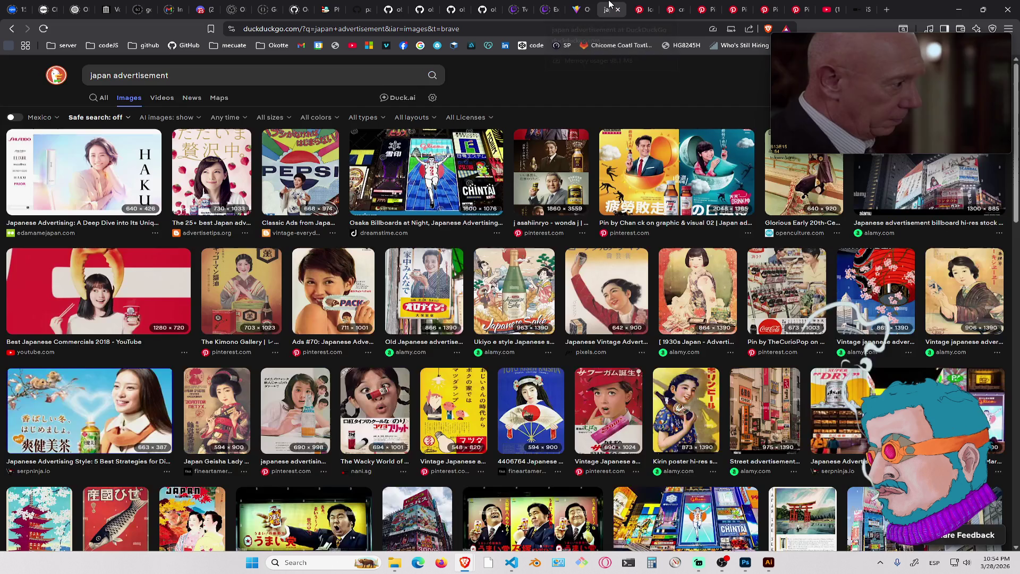
Scroll the 'japan advertisement' image results and preview the monster ramen advertisement
scroll(583, 250, "down", 15)
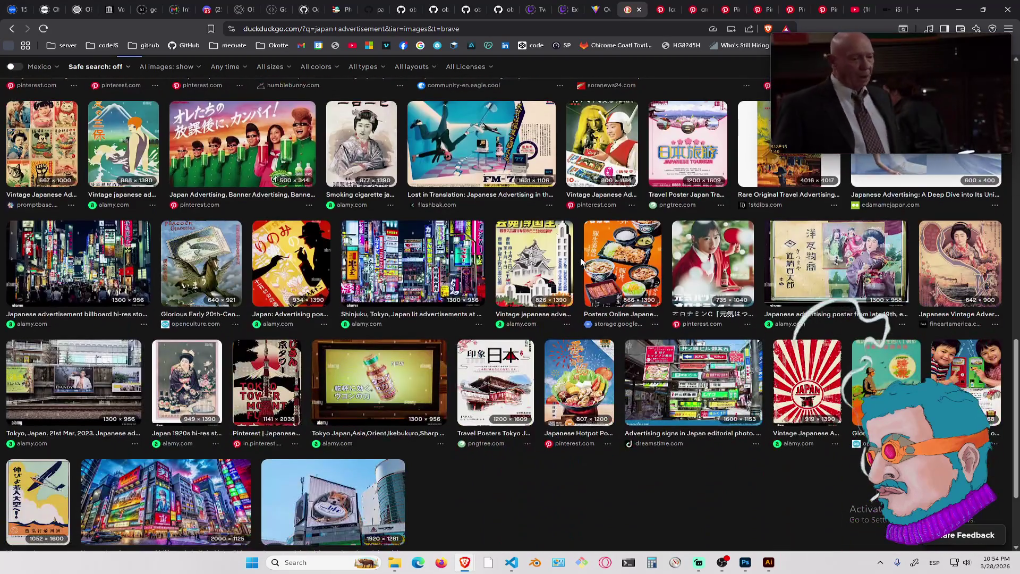
scroll(581, 261, "down", 3)
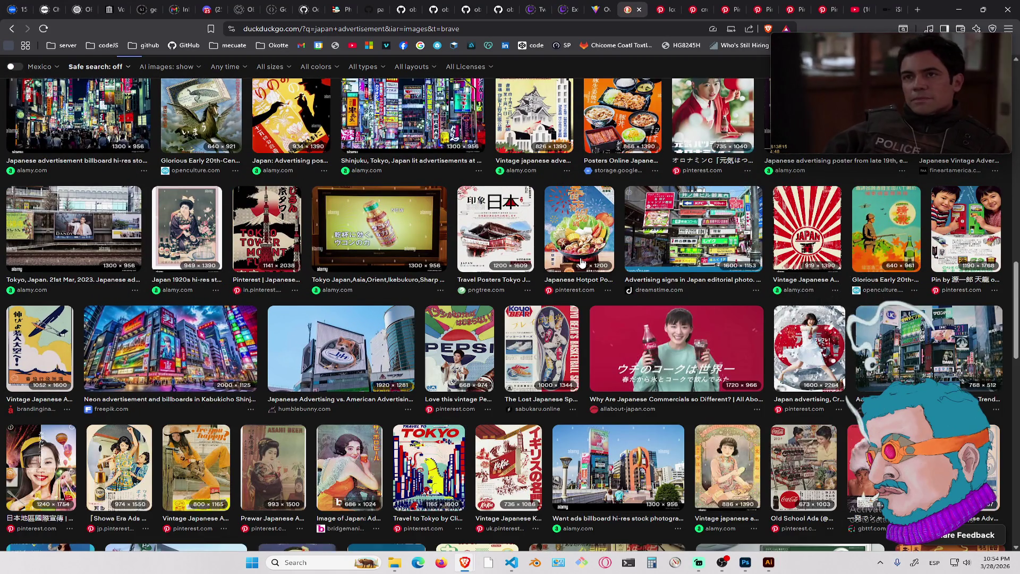
scroll(582, 261, "down", 5)
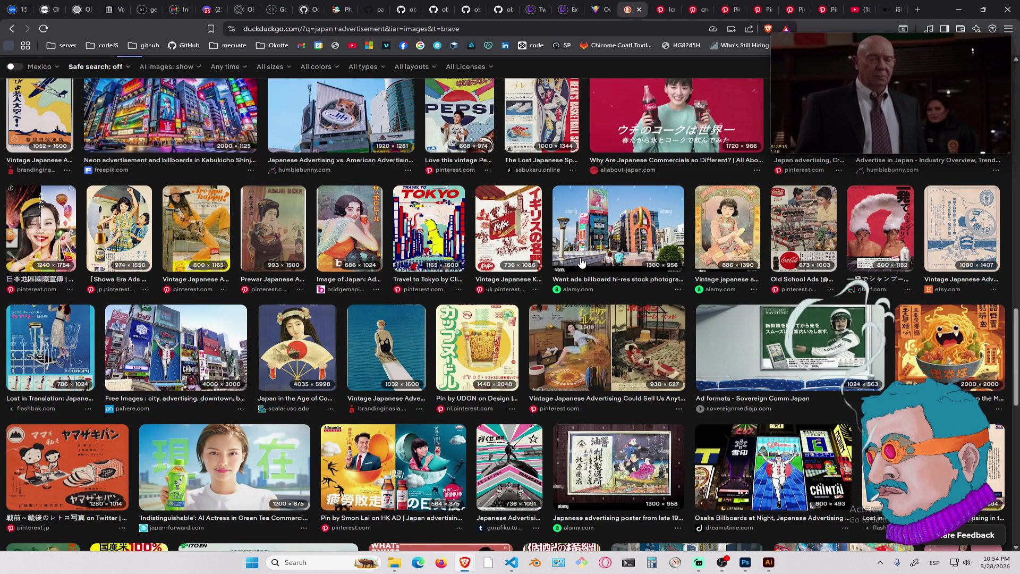
left_click(985, 356)
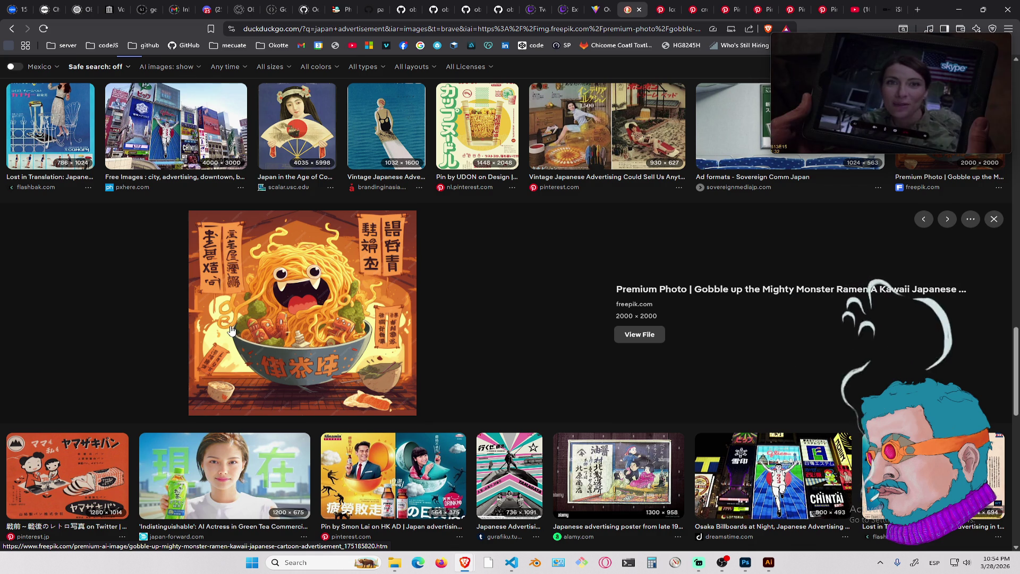
Browse further through the ads, food packaging, retro posters and scholarship banners, then close the search
scroll(230, 330, "down", 15)
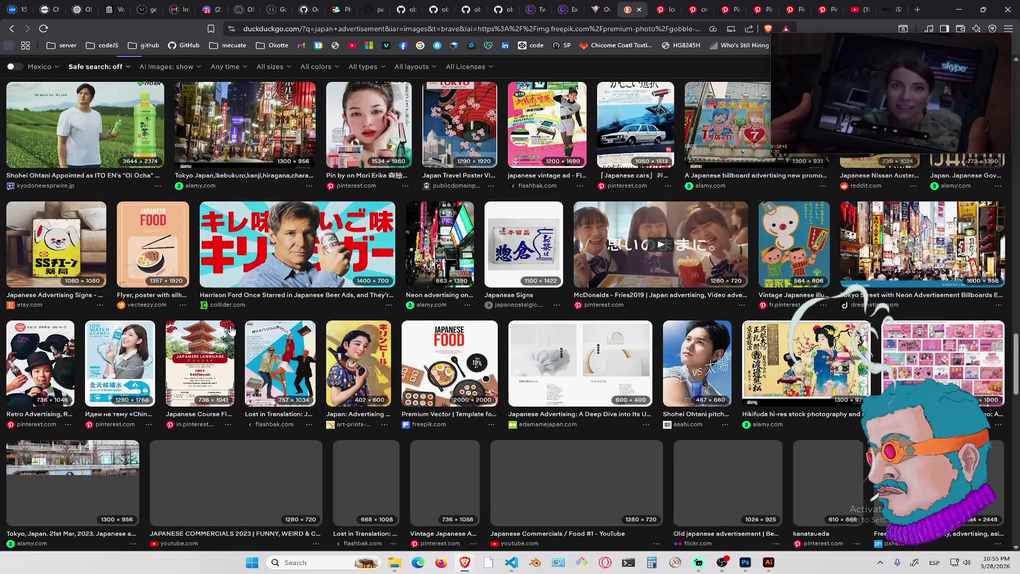
scroll(261, 358, "down", 6)
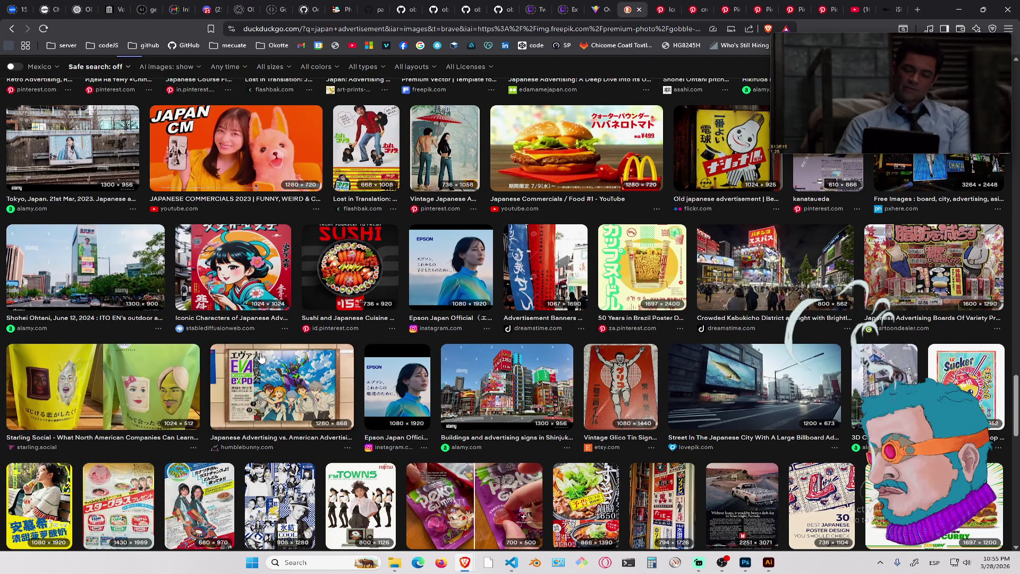
scroll(307, 355, "down", 5)
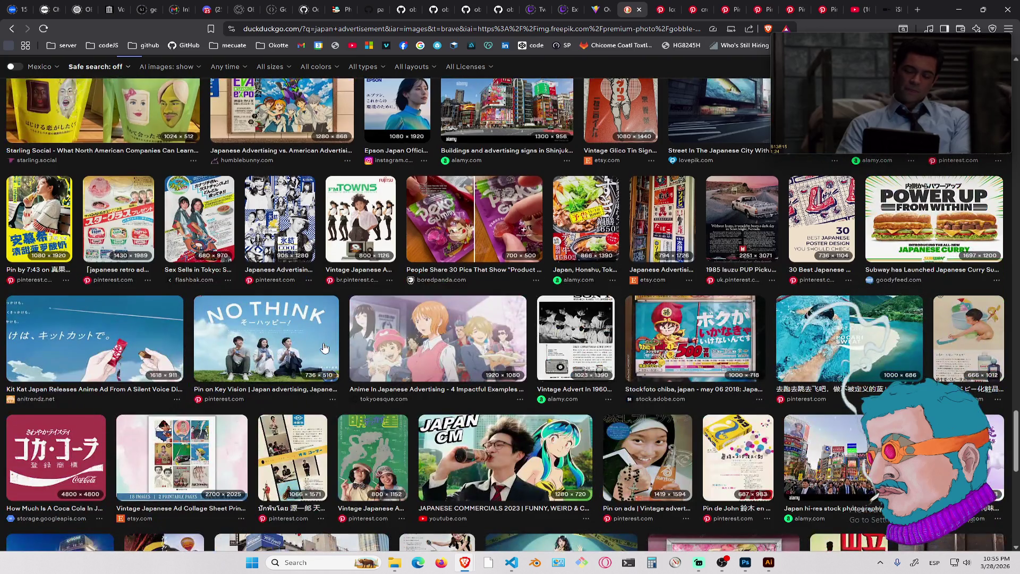
scroll(425, 330, "down", 5)
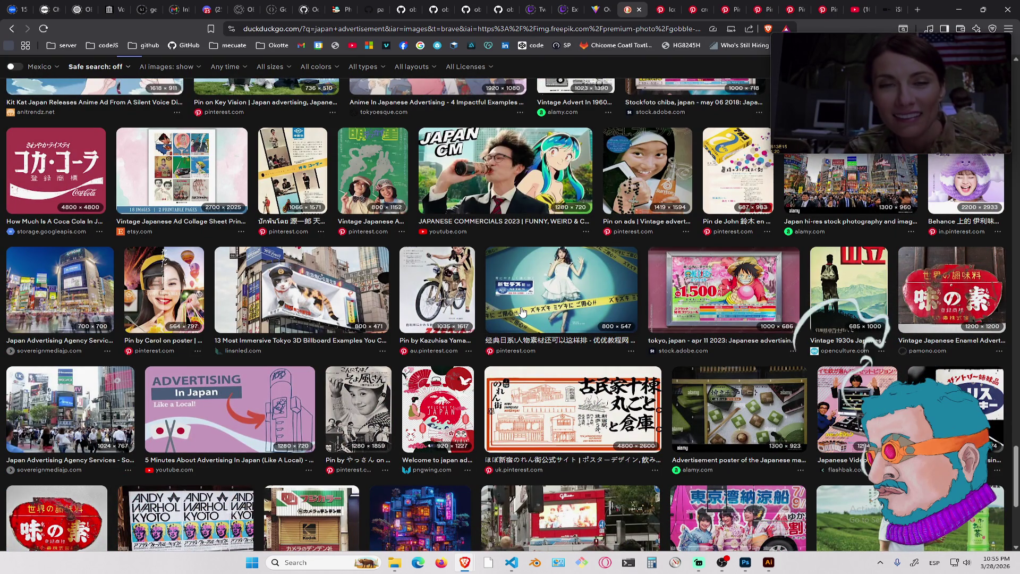
scroll(522, 311, "down", 3)
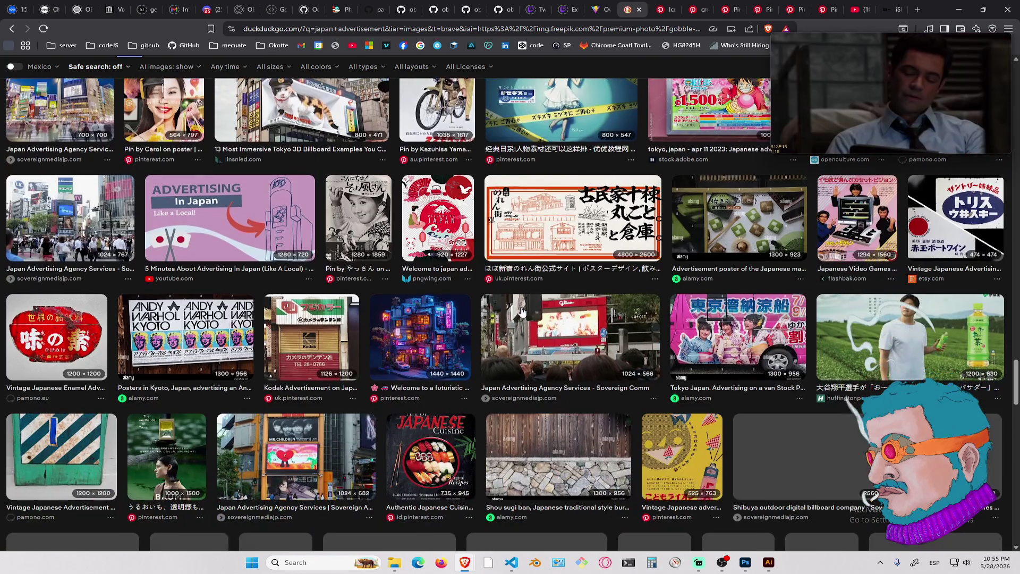
scroll(522, 311, "down", 5)
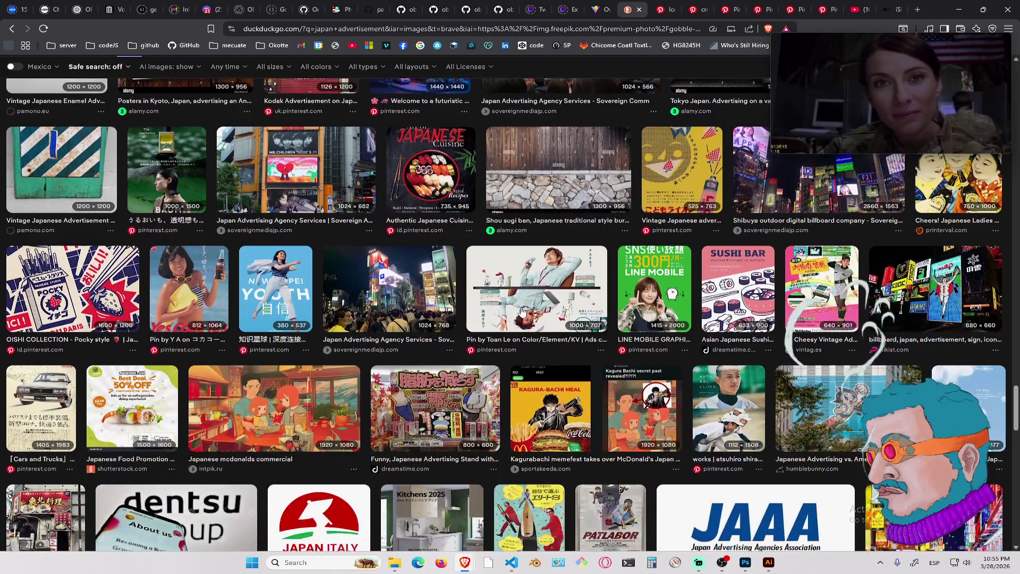
scroll(522, 311, "down", 5)
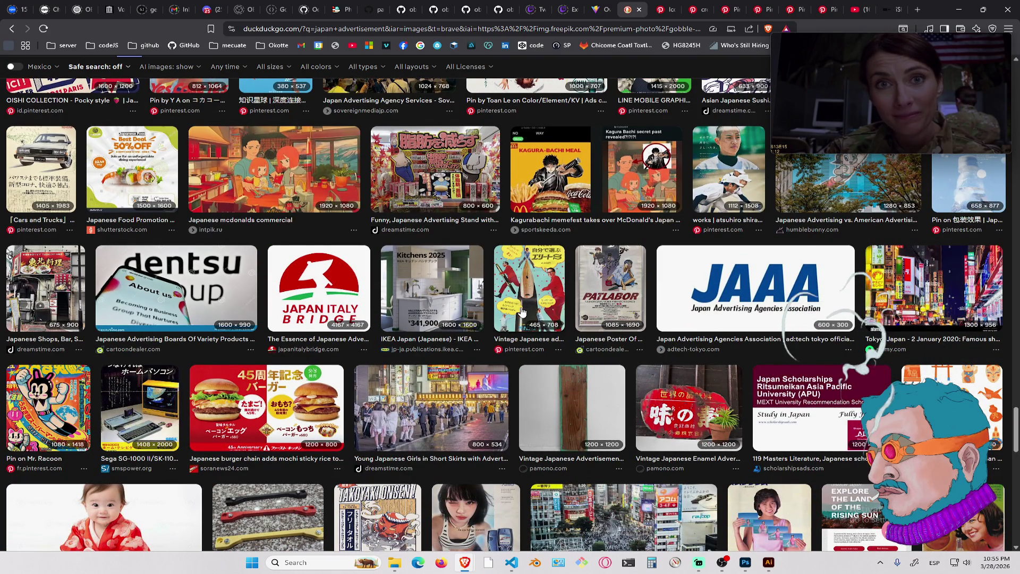
scroll(522, 311, "down", 5)
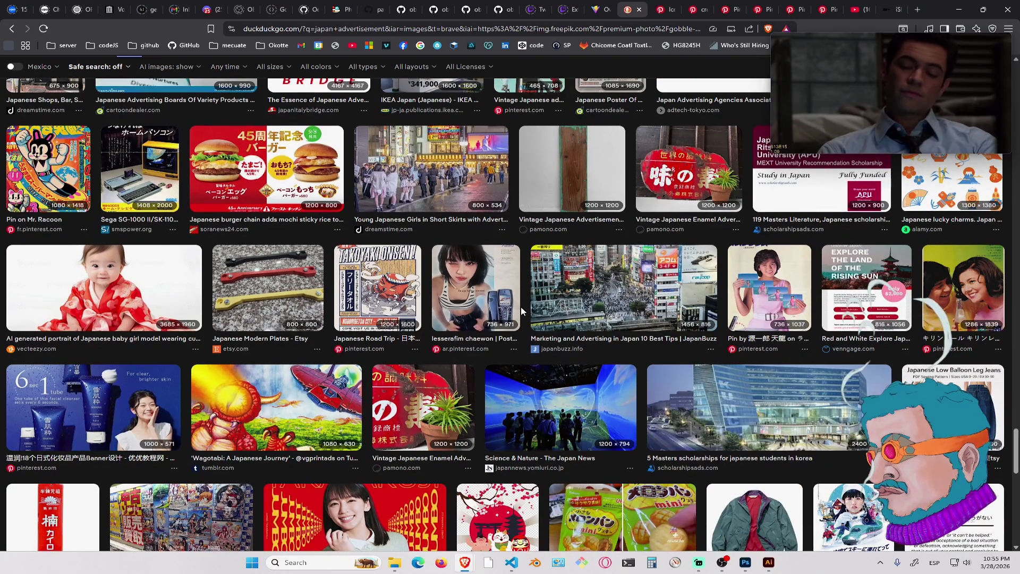
scroll(522, 312, "down", 5)
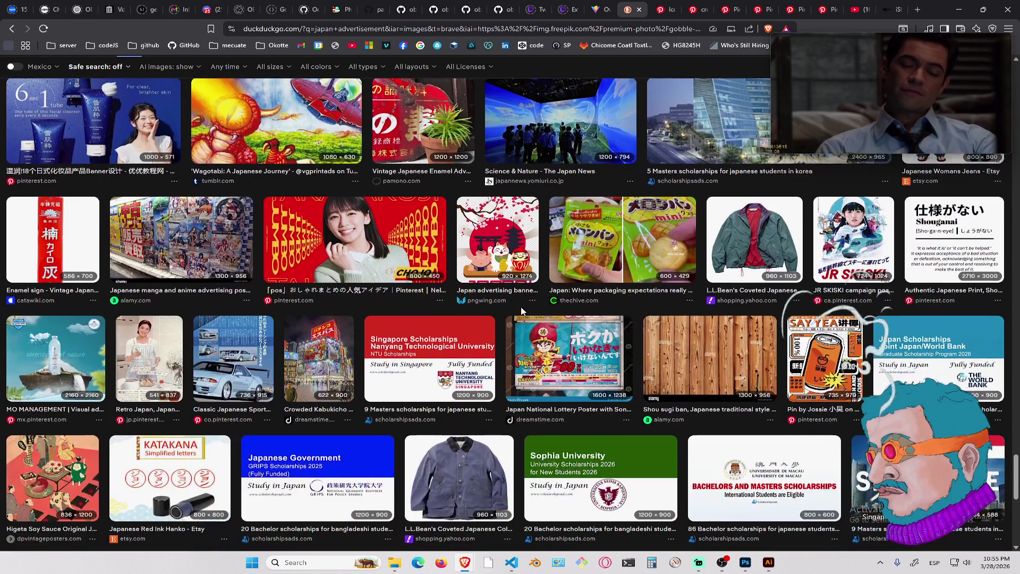
scroll(522, 312, "down", 10)
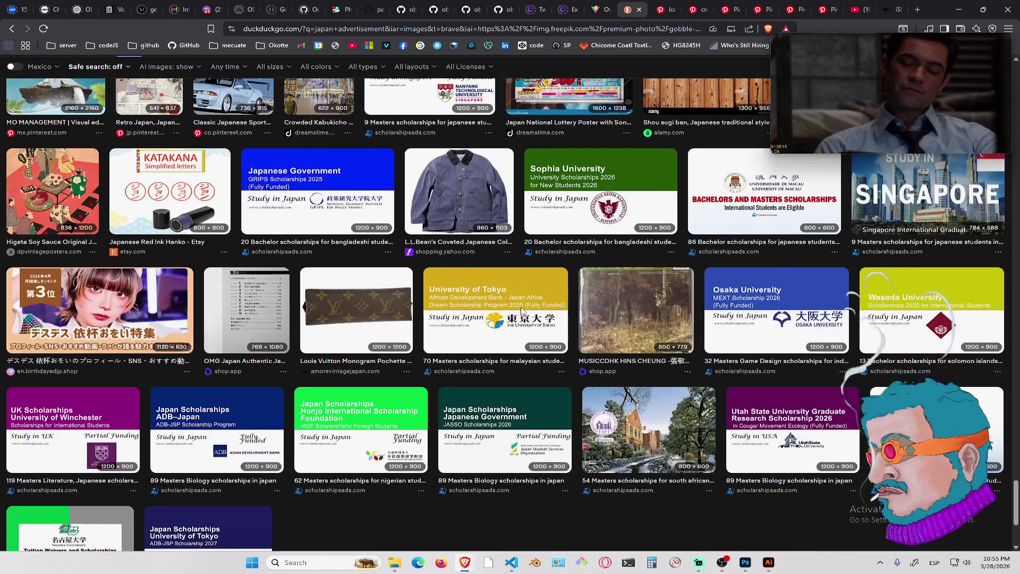
scroll(522, 311, "down", 6)
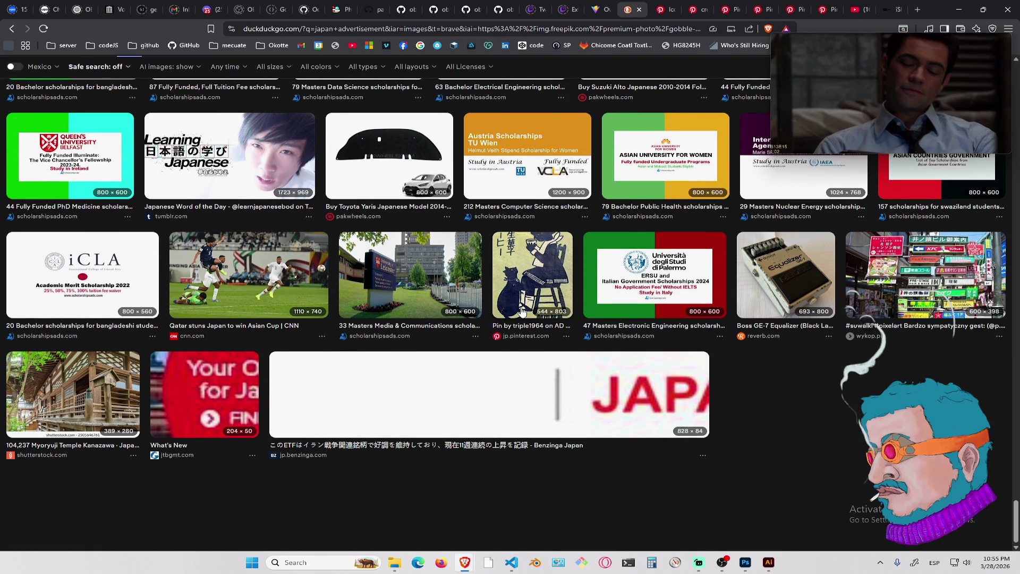
scroll(523, 311, "up", 15)
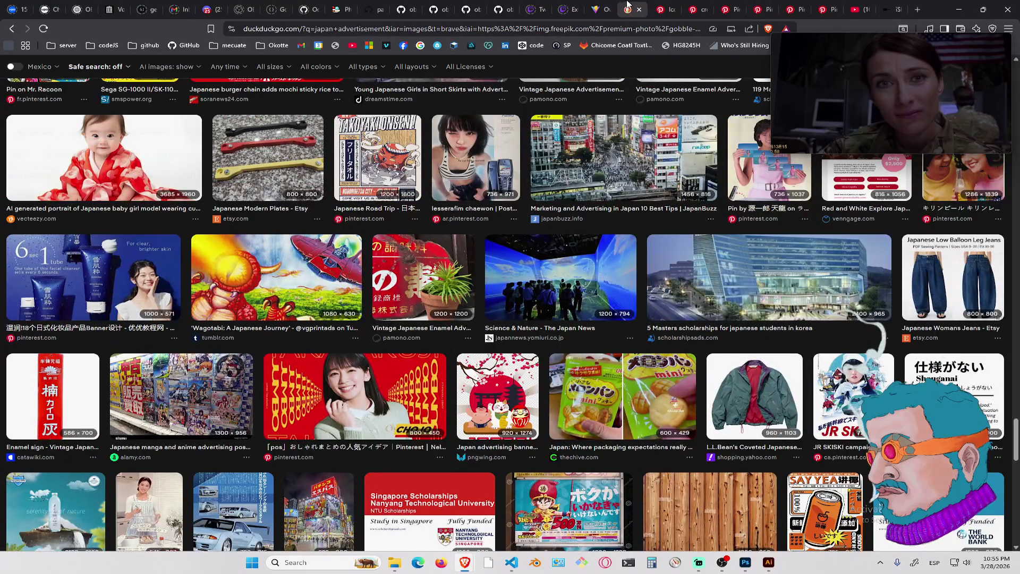
middle_click(628, 5)
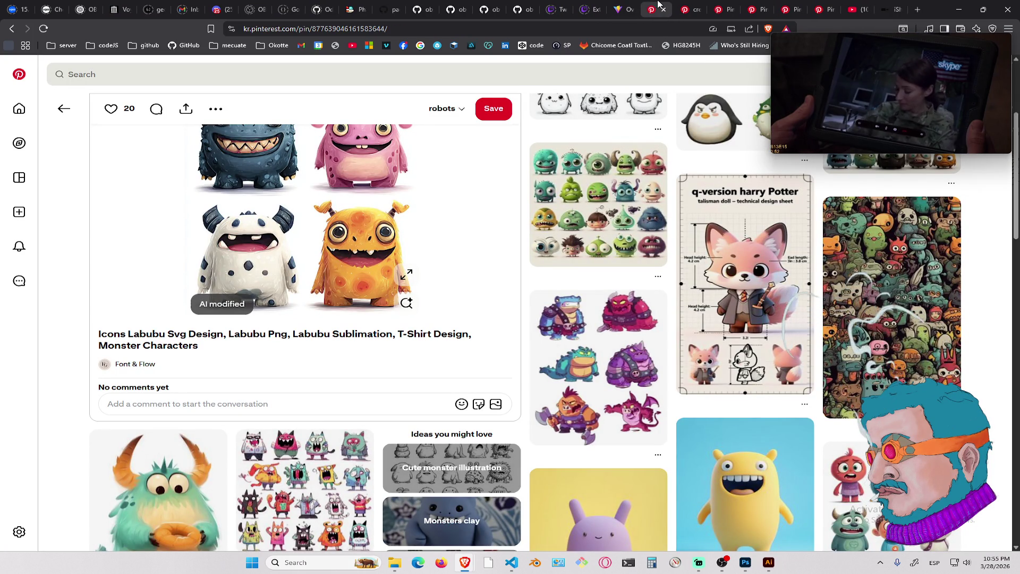
Close the Labubu monster icons pin and browse the vegetable critter, mouse and mushroom character sheets
left_click(662, 6)
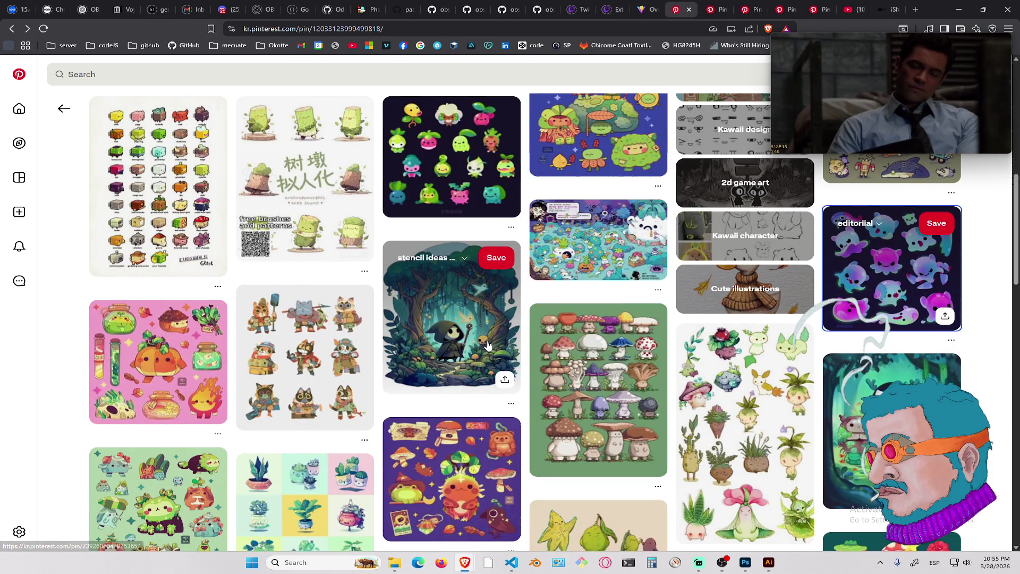
scroll(487, 345, "down", 5)
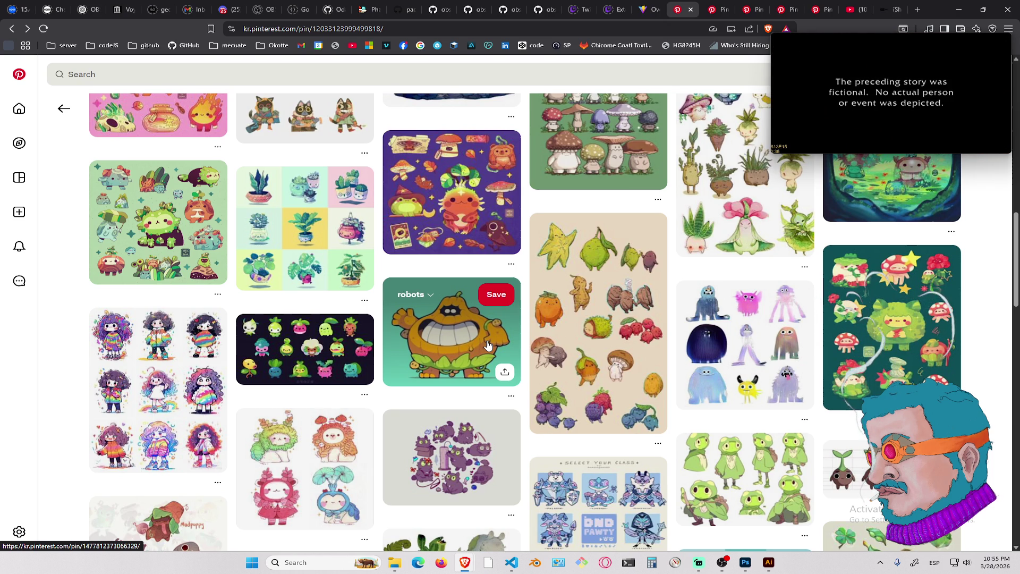
scroll(403, 424, "down", 5)
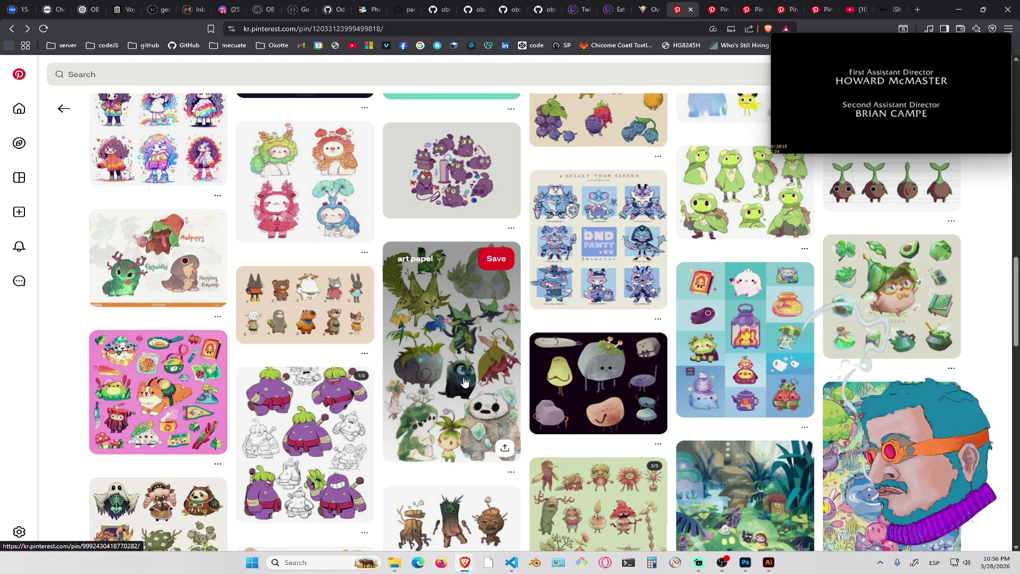
scroll(463, 381, "down", 5)
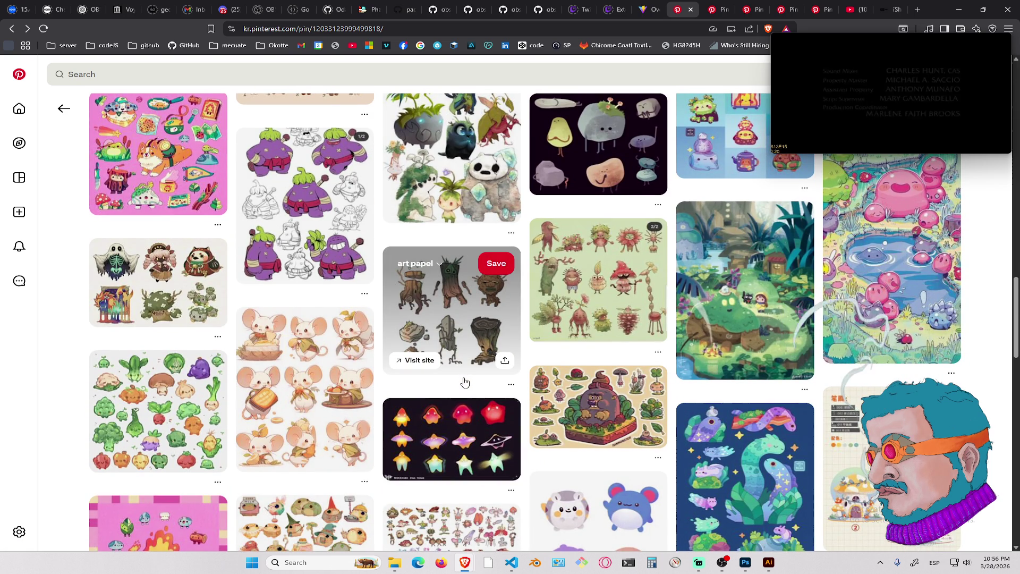
scroll(463, 382, "down", 4)
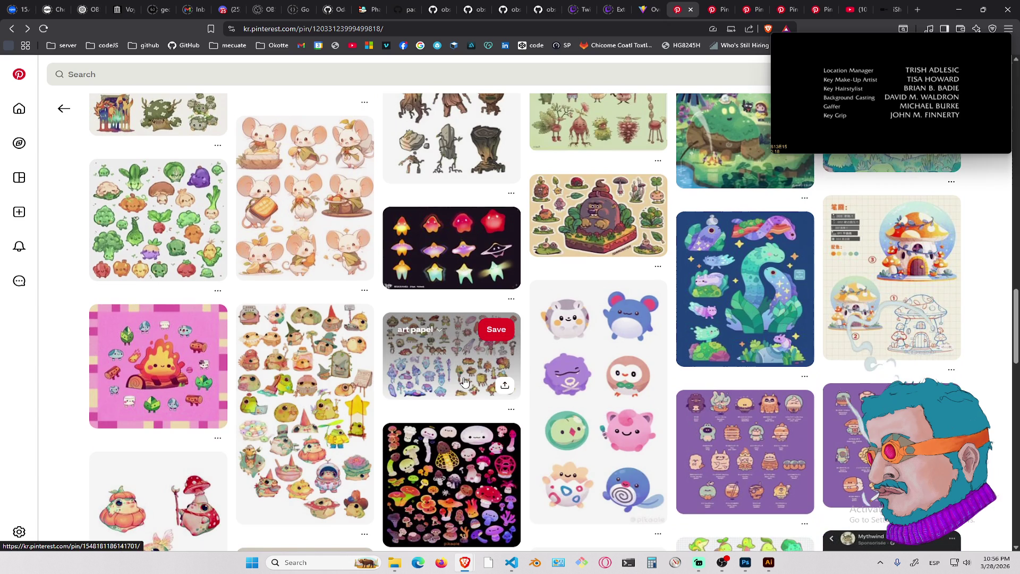